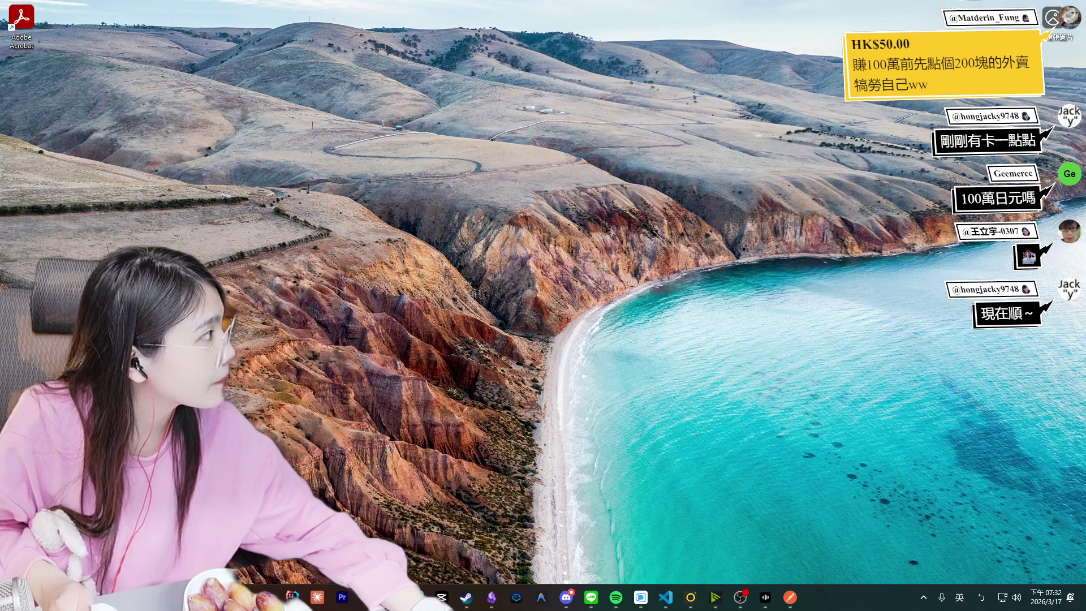
Maximize the Chrome window and switch ChatGPT to the 5.4 Pro model.
mouse_move(1059, 144)
mouse_down()
mouse_move(390, 143)
mouse_move(413, 124)
mouse_up()
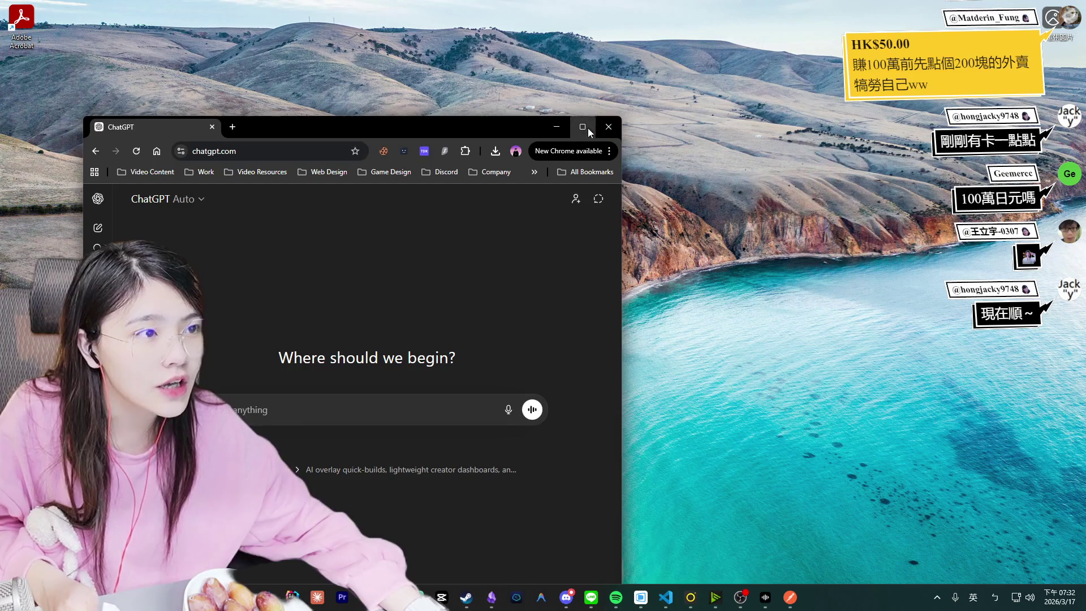
click(588, 128)
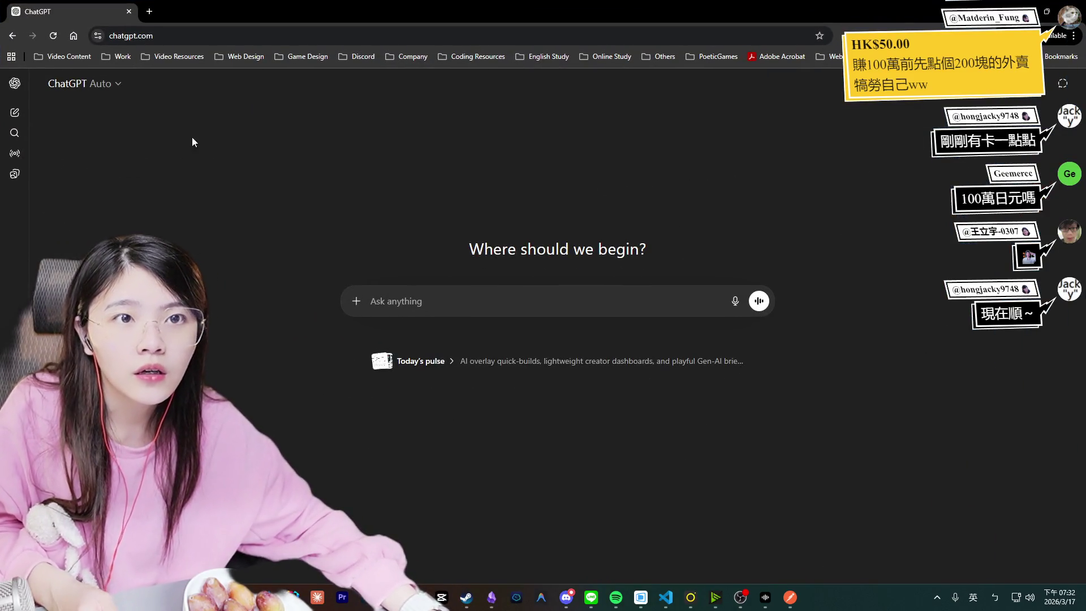
click(99, 90)
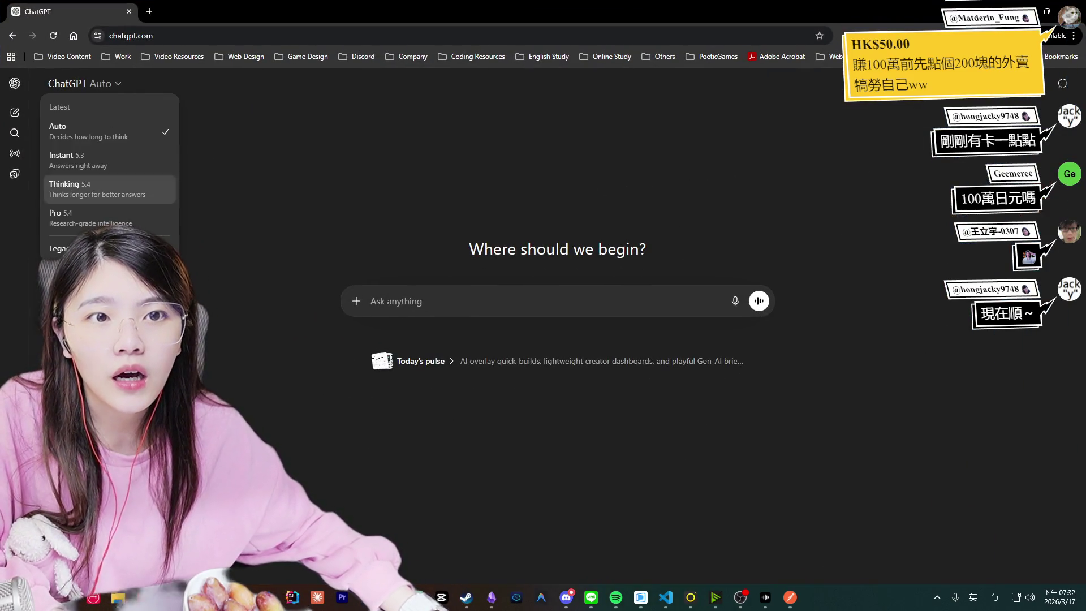
click(95, 220)
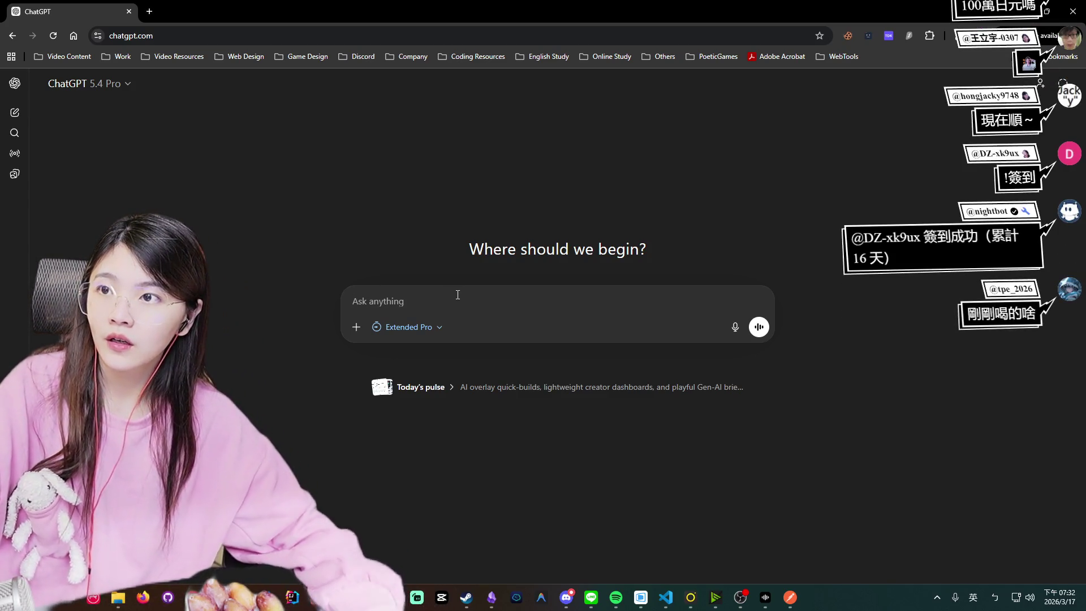
Type the prompt's opening about a livestream integration tool shown through OBS, starting with a chat room system.
text(a)
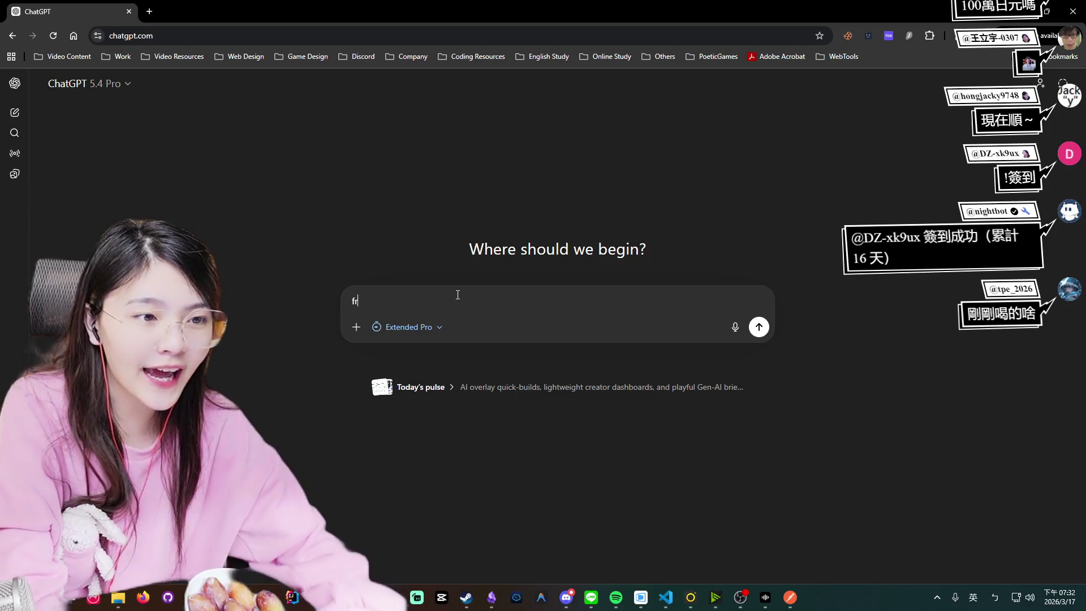
key(BackSpace)
key(shift)
text(我現在想要)
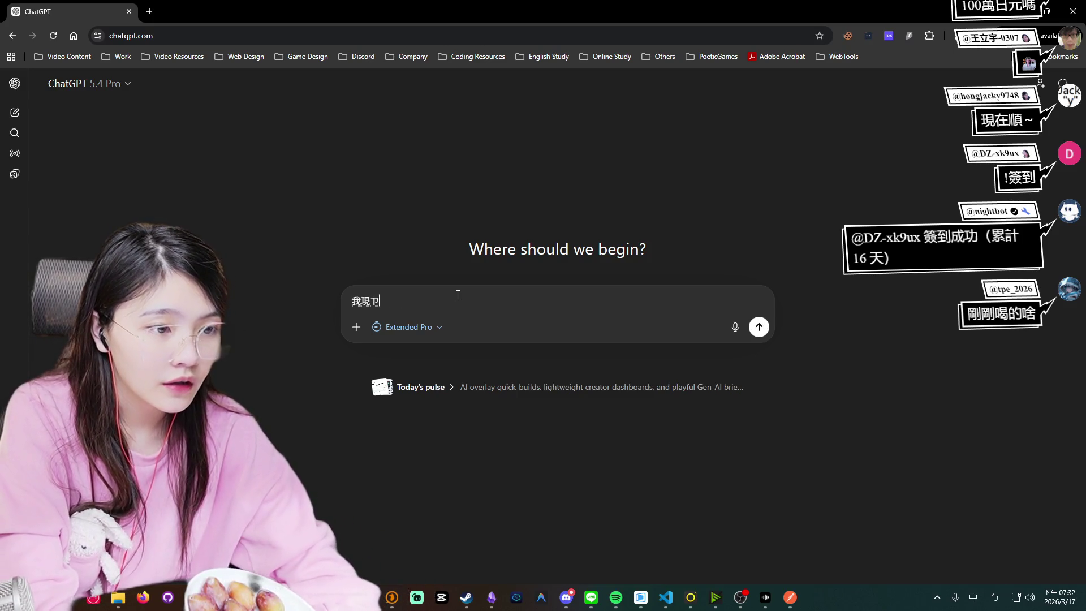
text(製作)
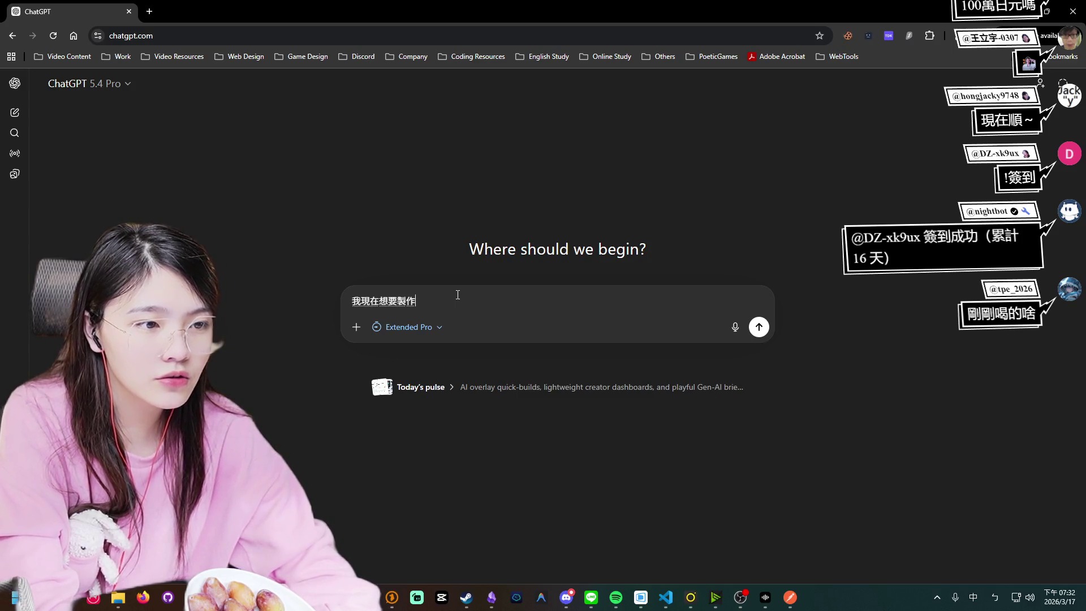
text(一個直播)
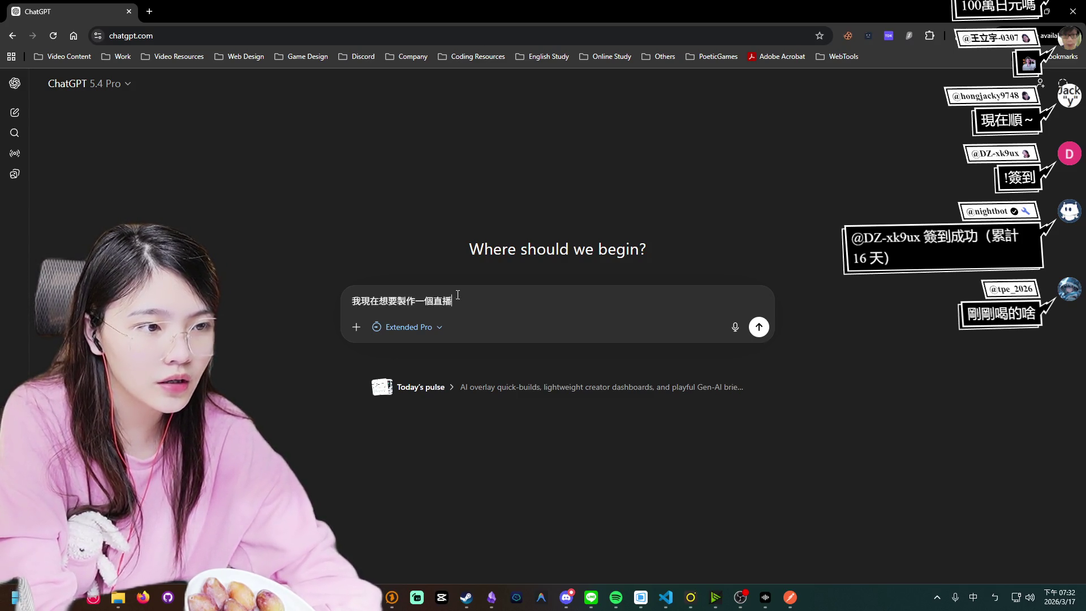
text(整合功能)
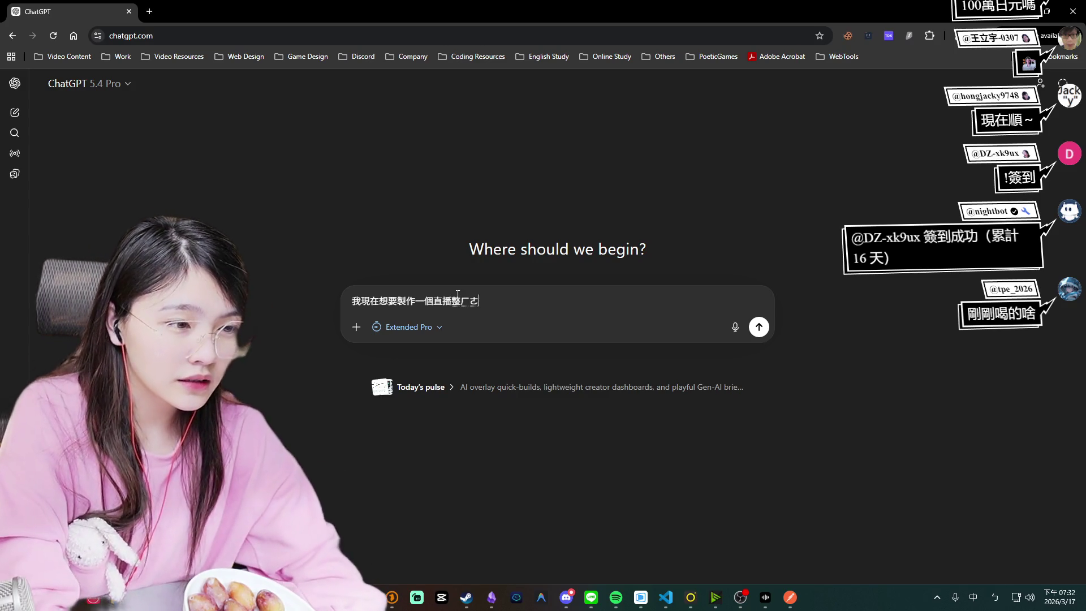
text(這個想法是，)
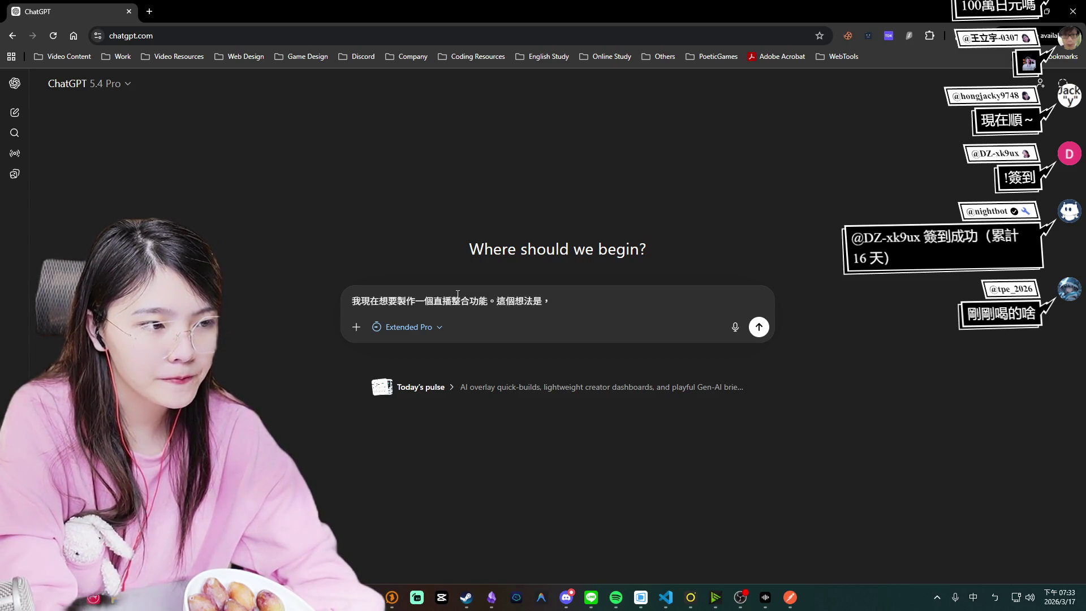
text(每一ㄘ)
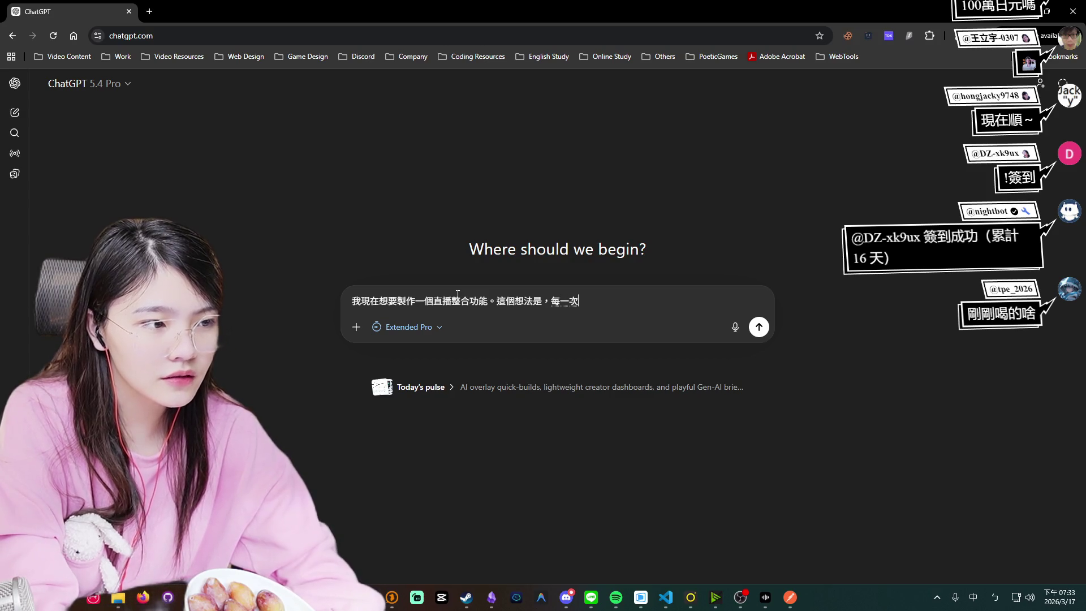
text(開直播的時候)
text(，我都需要透ㄍㄨㄛ)
text(過ㄅㄨ)
text(的網ㄓ)
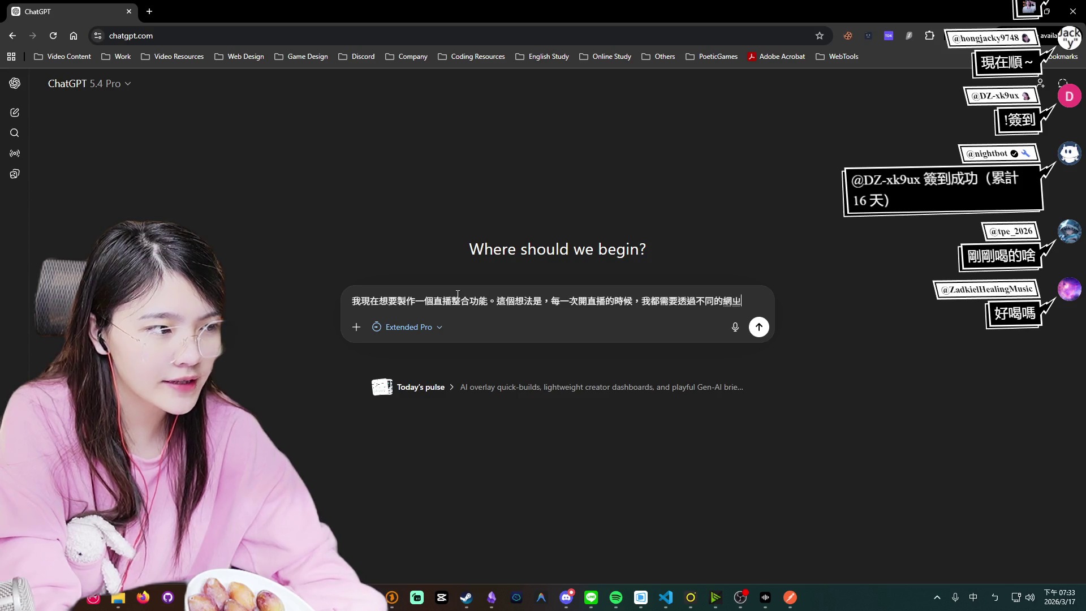
text(ㄐㄧㄣ)
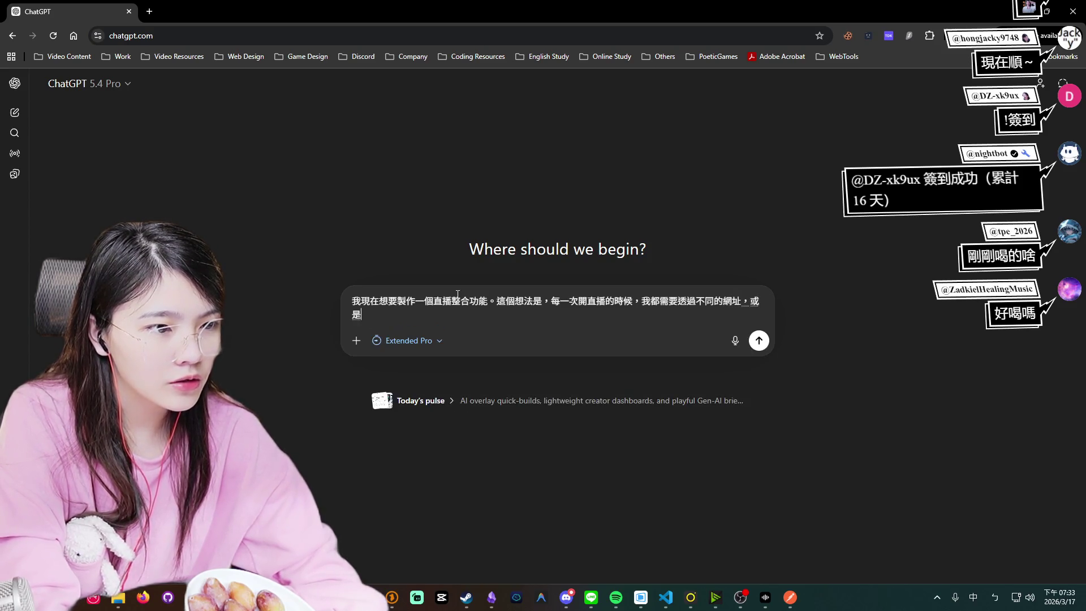
key(BackSpace)
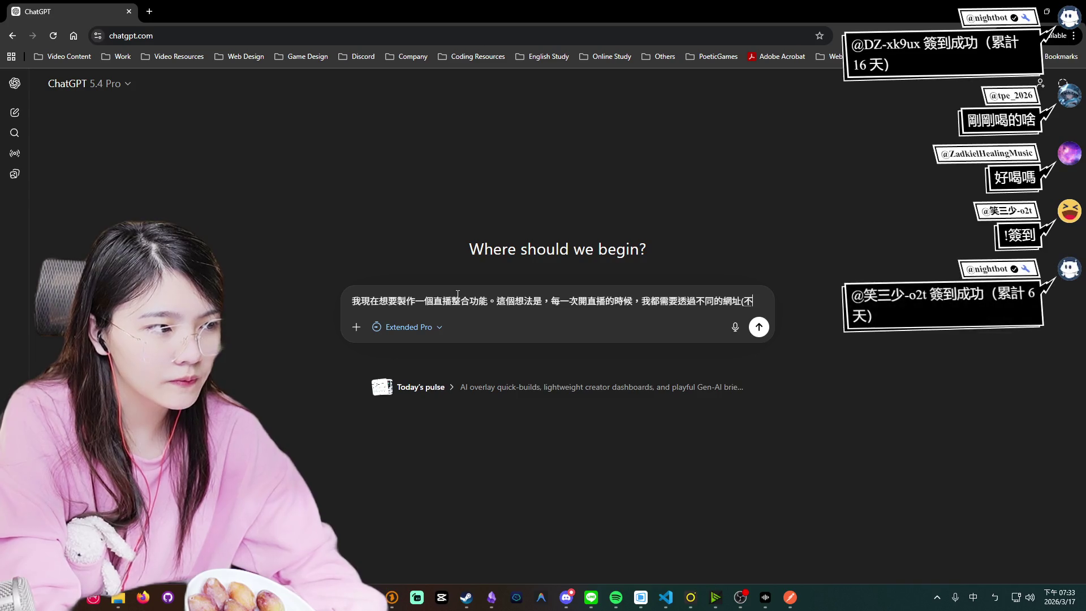
text((不人ㄎㄞ)
key(BackSpace)
key(BackSpace)
text(開發ㄔㄨ)
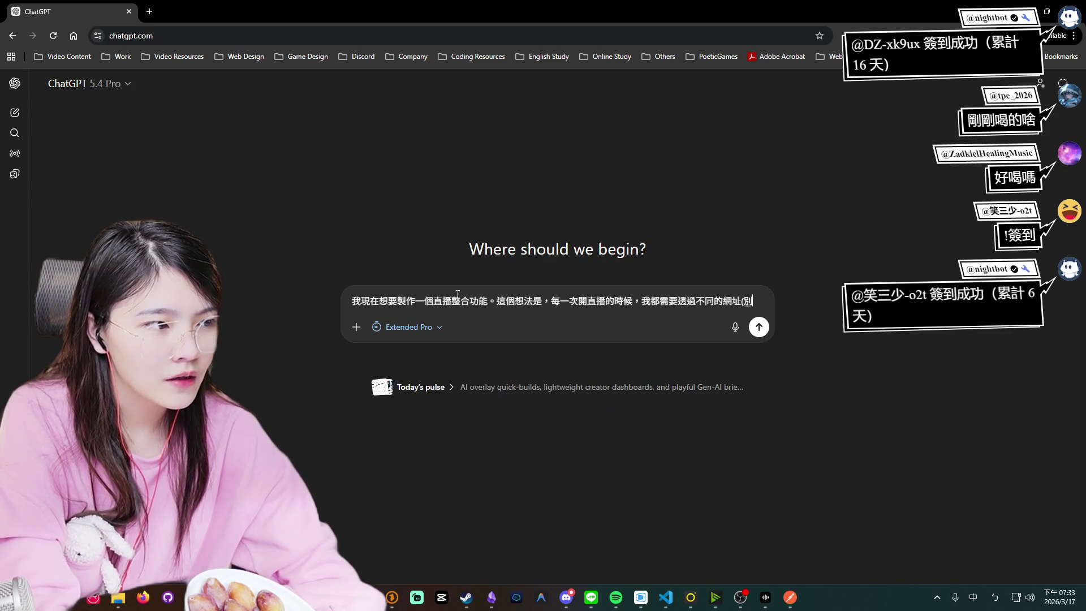
text(出來的工具)
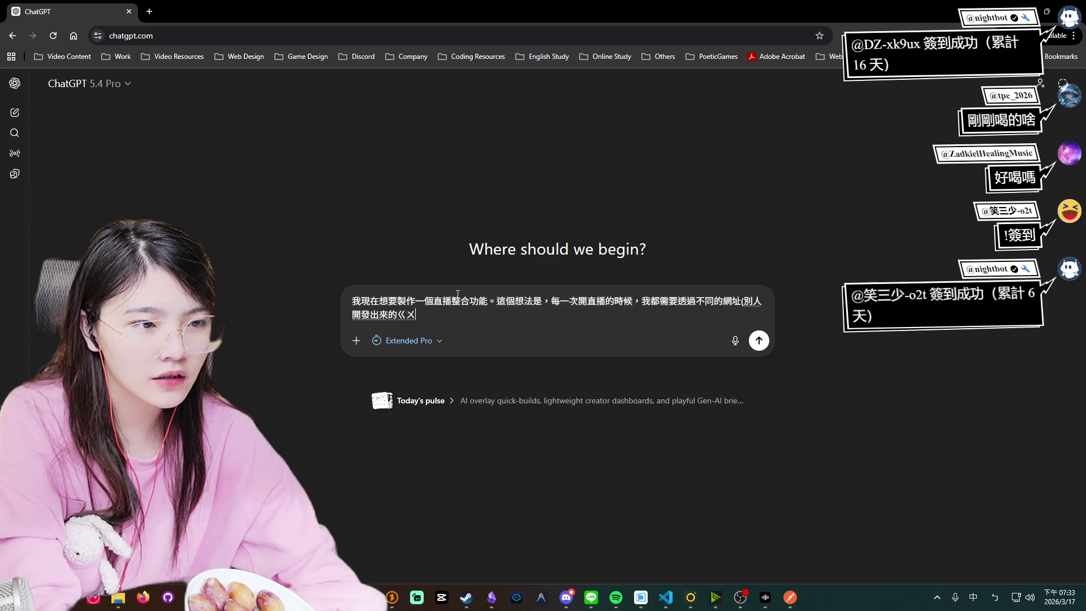
text(來)
text(透過)
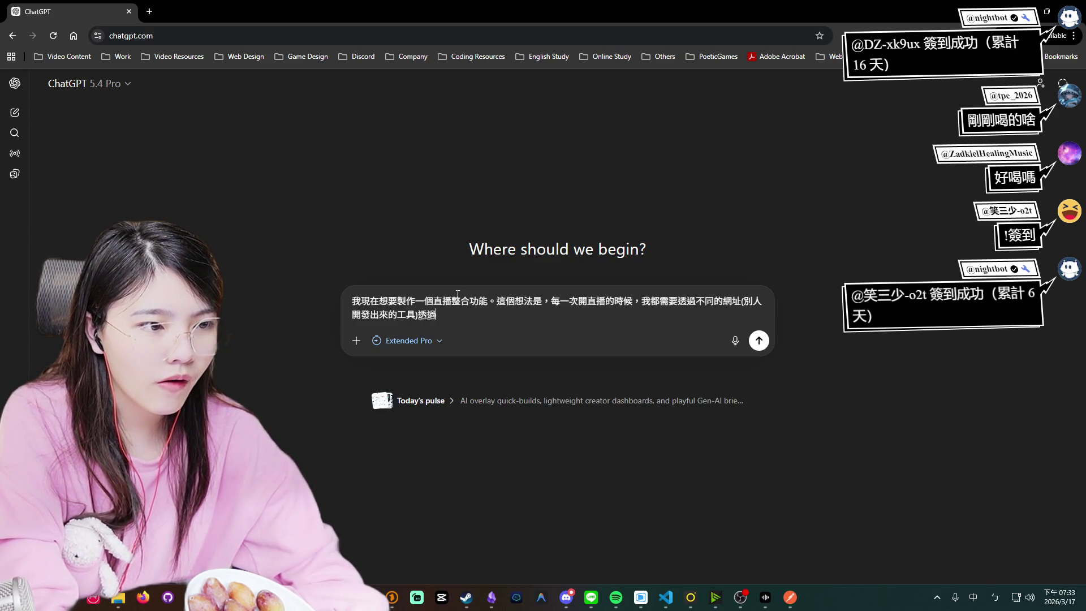
text( OBS )
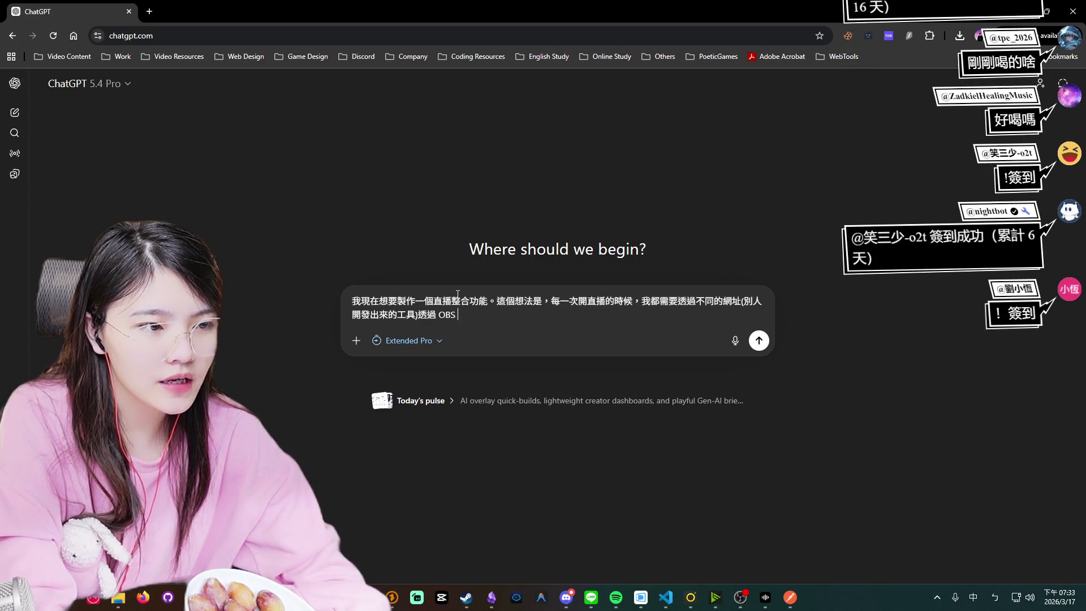
text(來曾)
text(現)
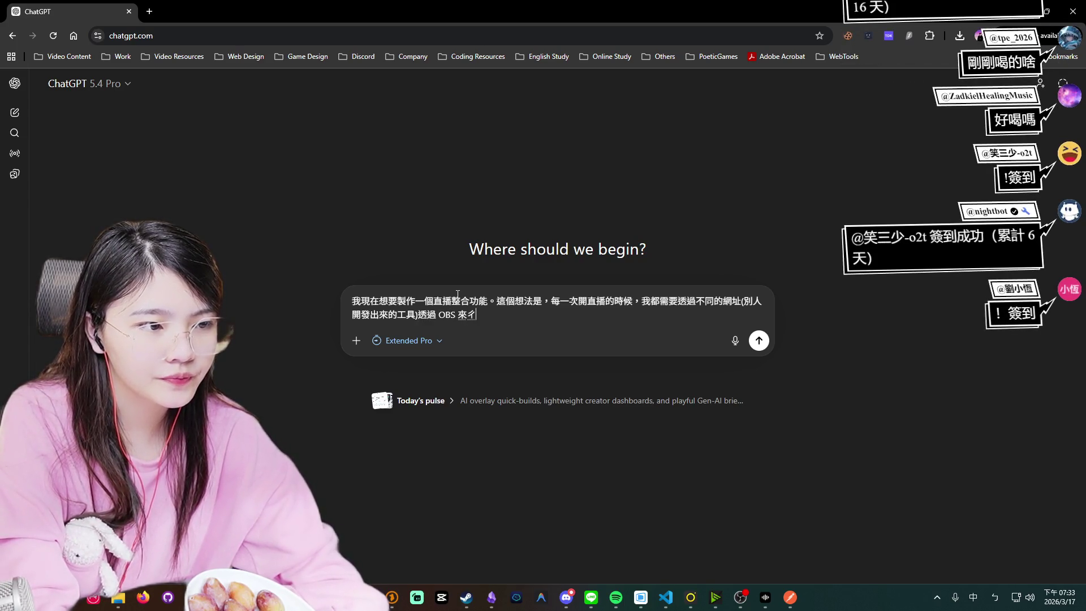
text(例如)
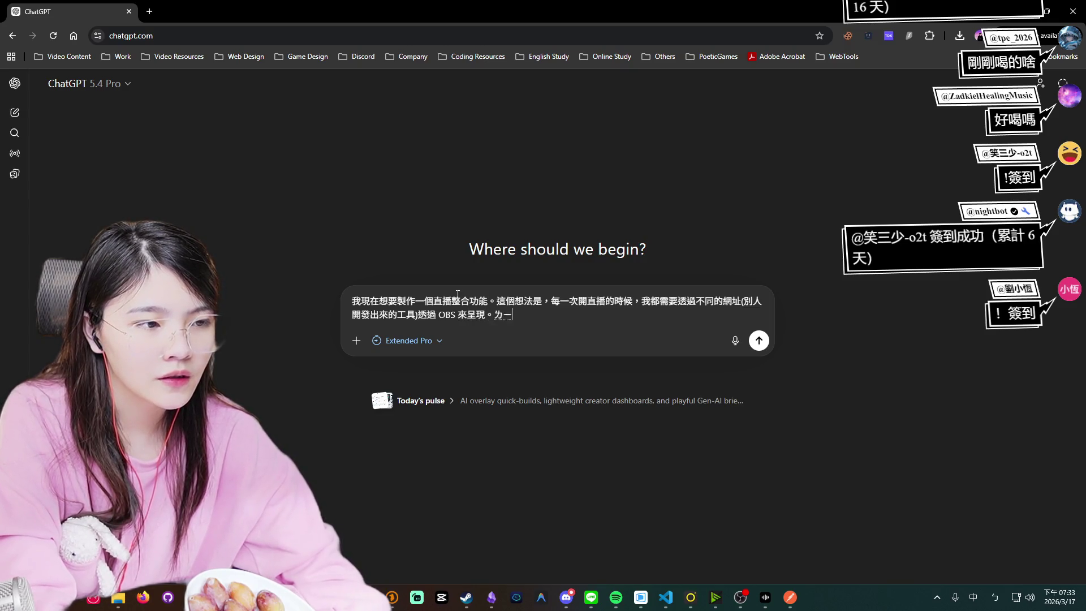
text(直播間聊天)
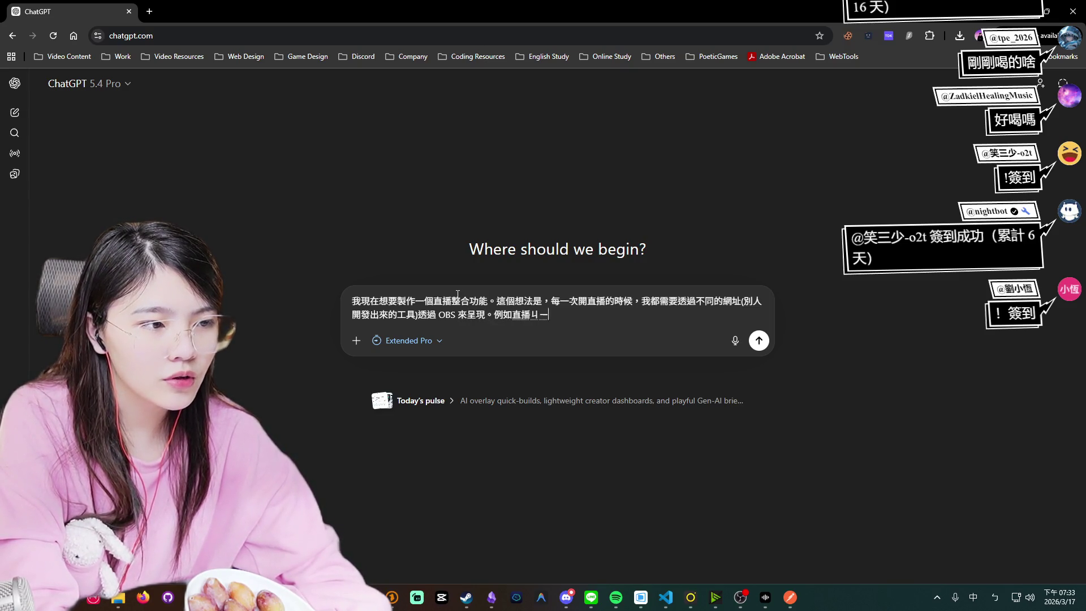
text(系統，)
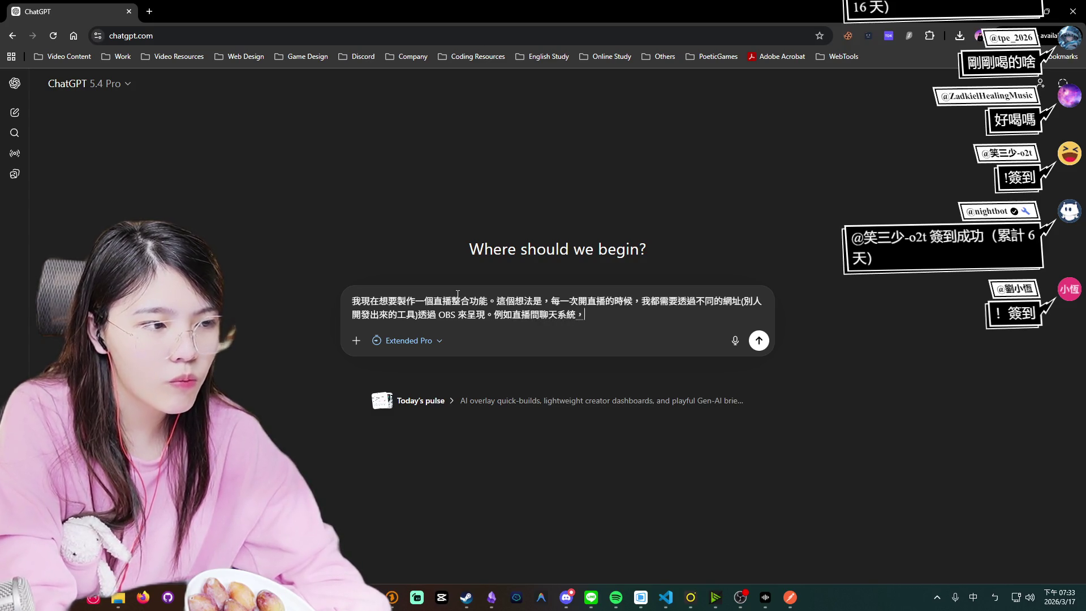
key(BackSpace)
key(BackSpace)
key(BackSpace)
text(至)
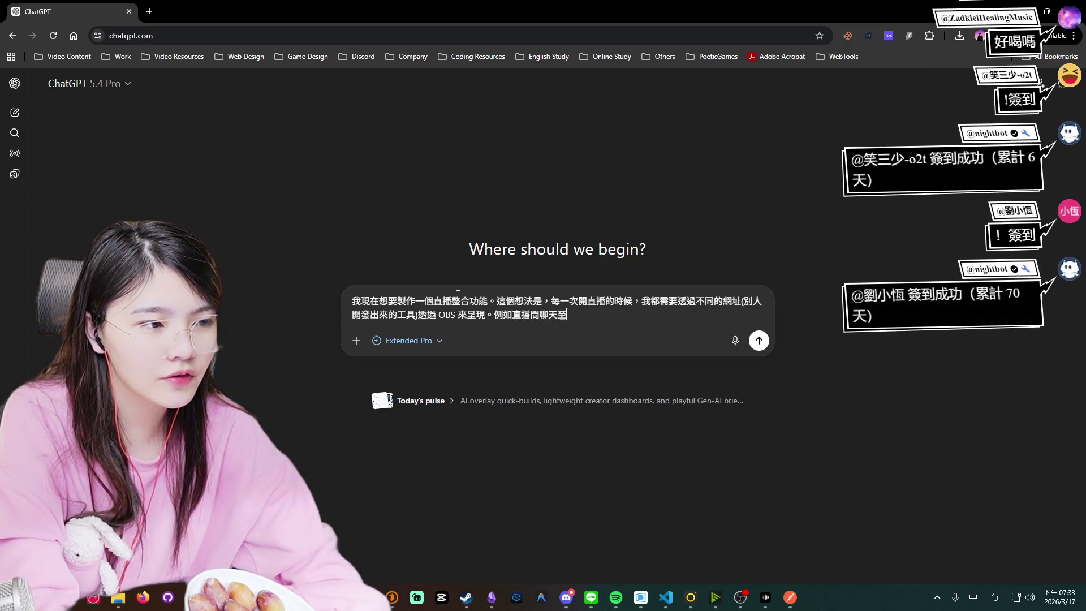
key(Down)
key(BackSpace)
text(ㄕ)
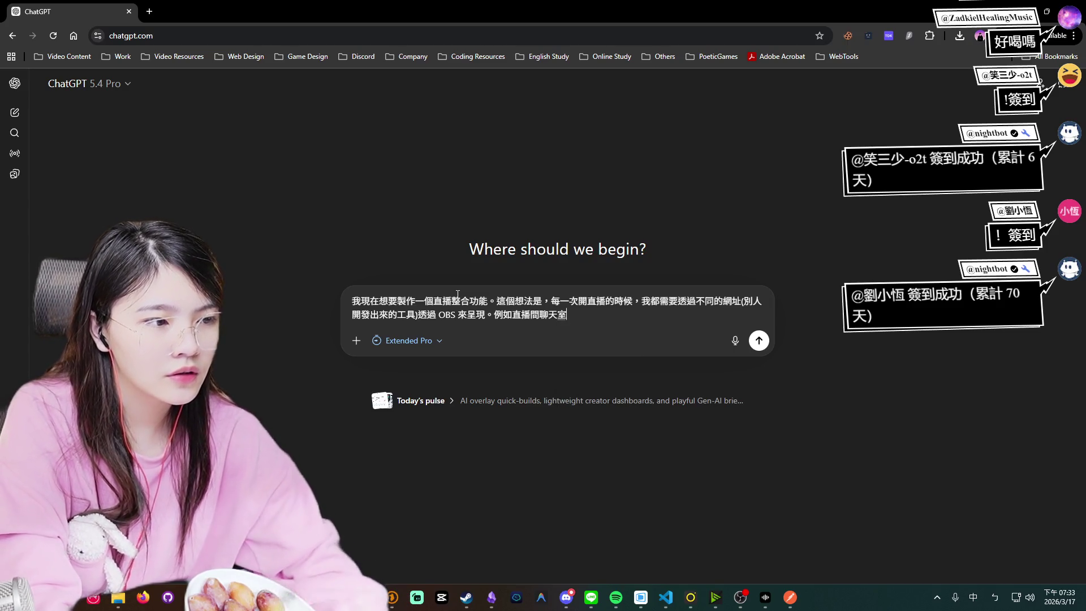
text(系統)
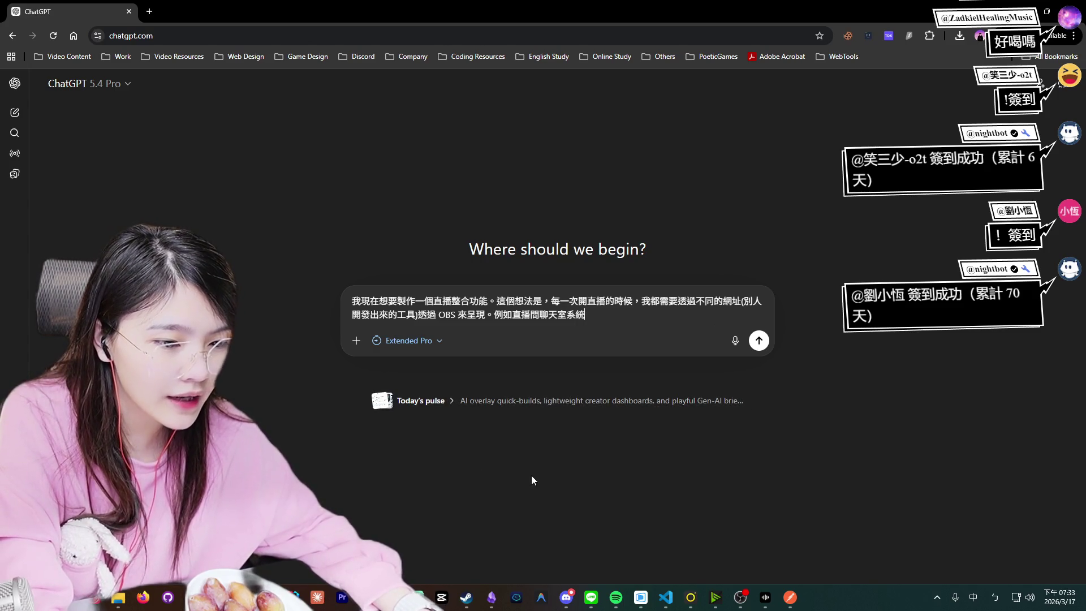
List the donation system, subtitle generation, thanks/video/text and gift-sending system items, separated by enumeration commas.
click(740, 597)
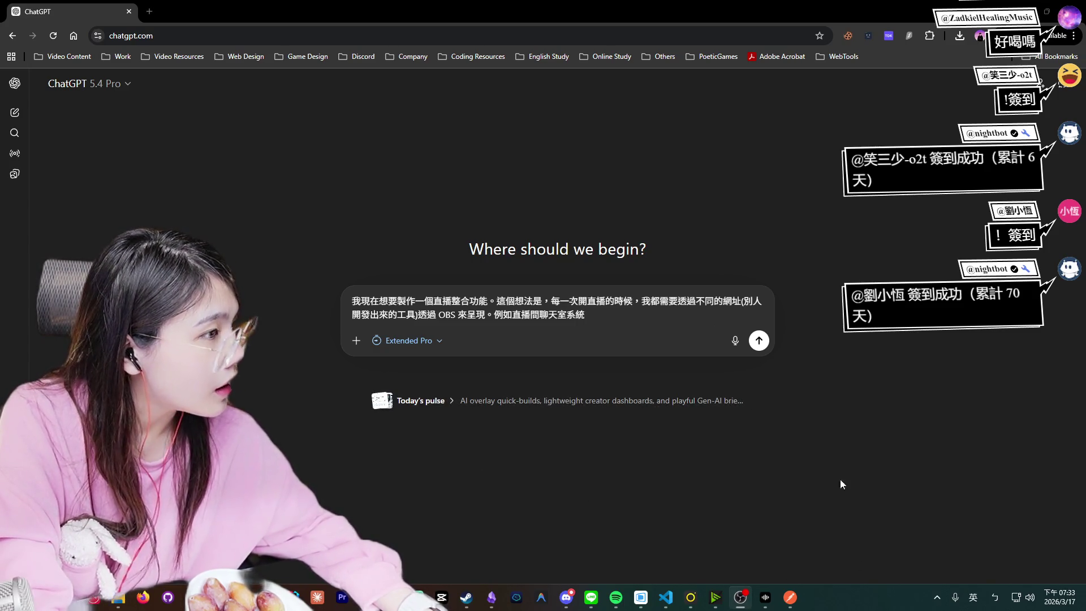
click(602, 318)
text(，)
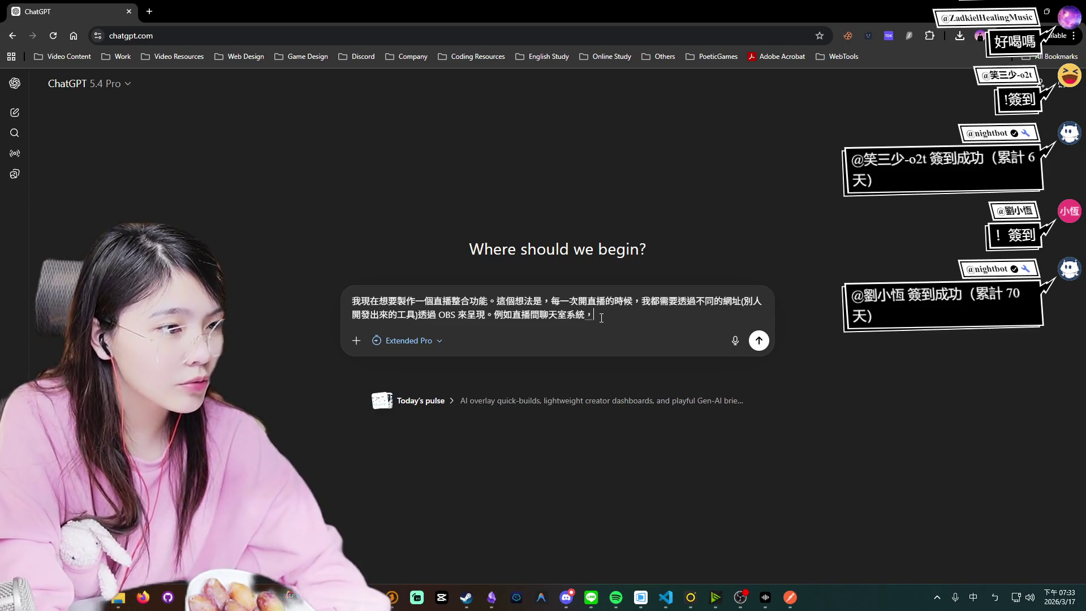
key(Down)
key(Down)
key(Return)
text(斗內系統，)
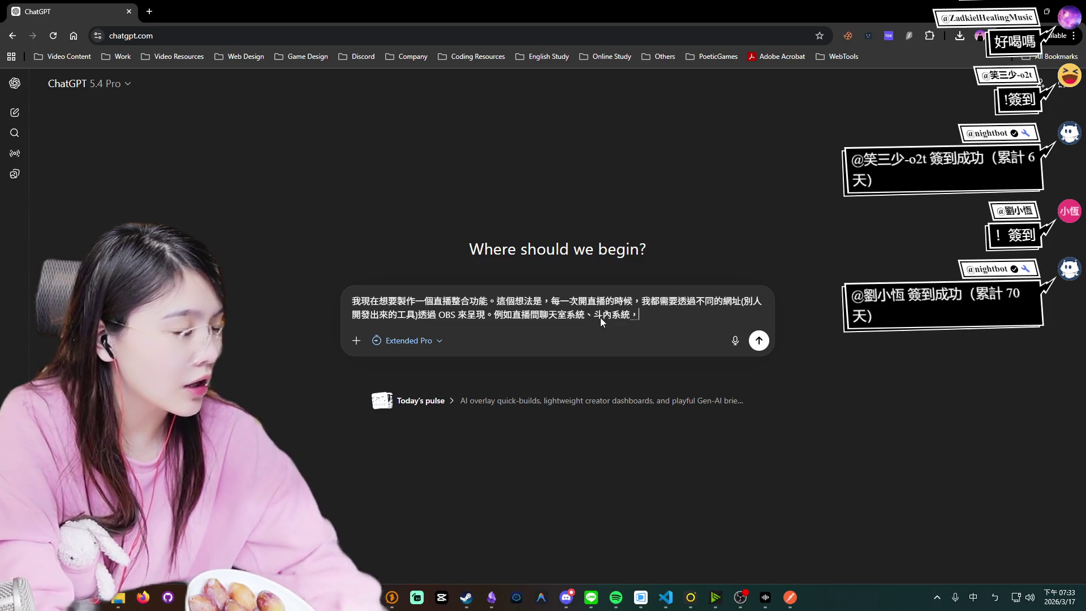
key(Down)
key(Down)
key(Return)
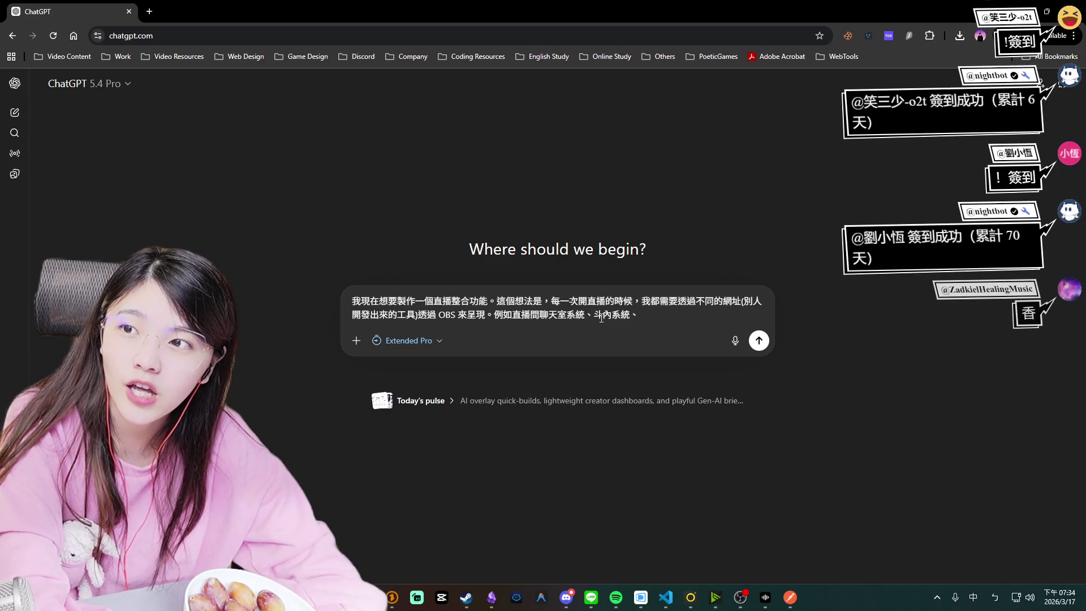
text(自)
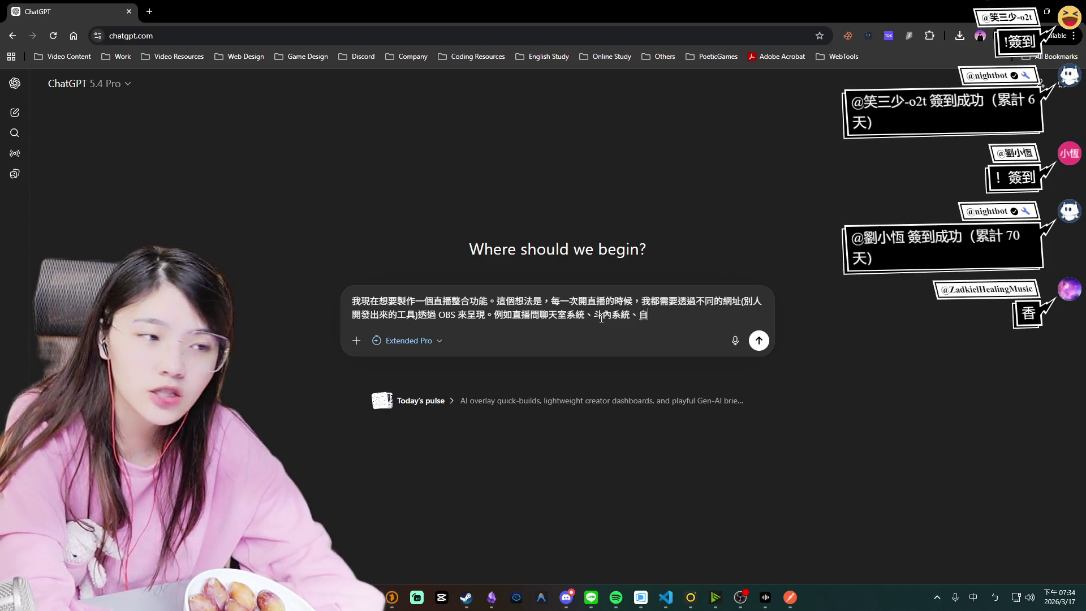
key(BackSpace)
text(字幕生成)
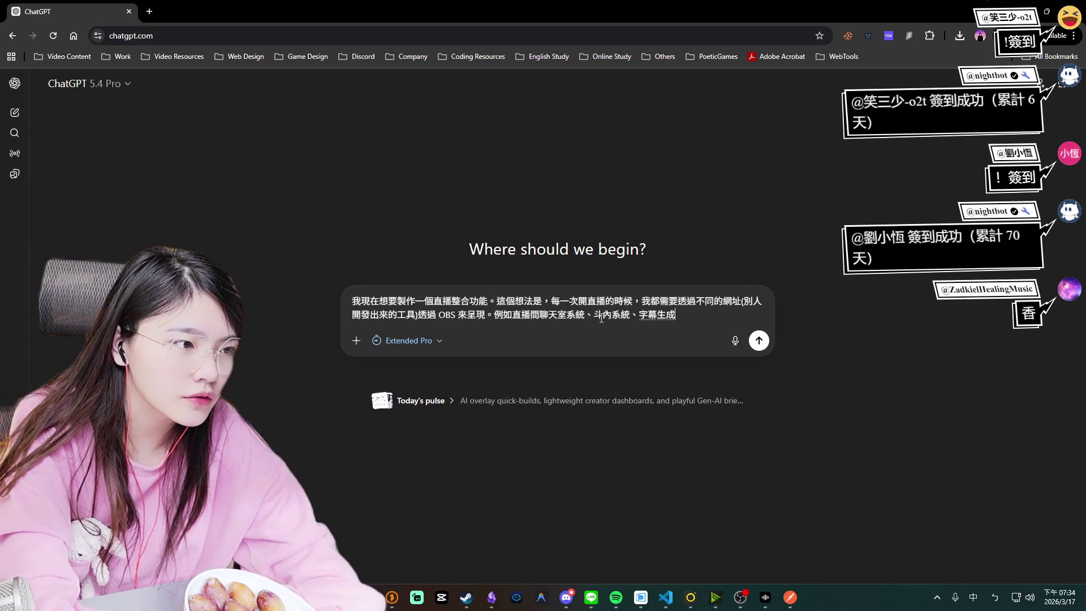
key(Down)
key(Down)
key(Return)
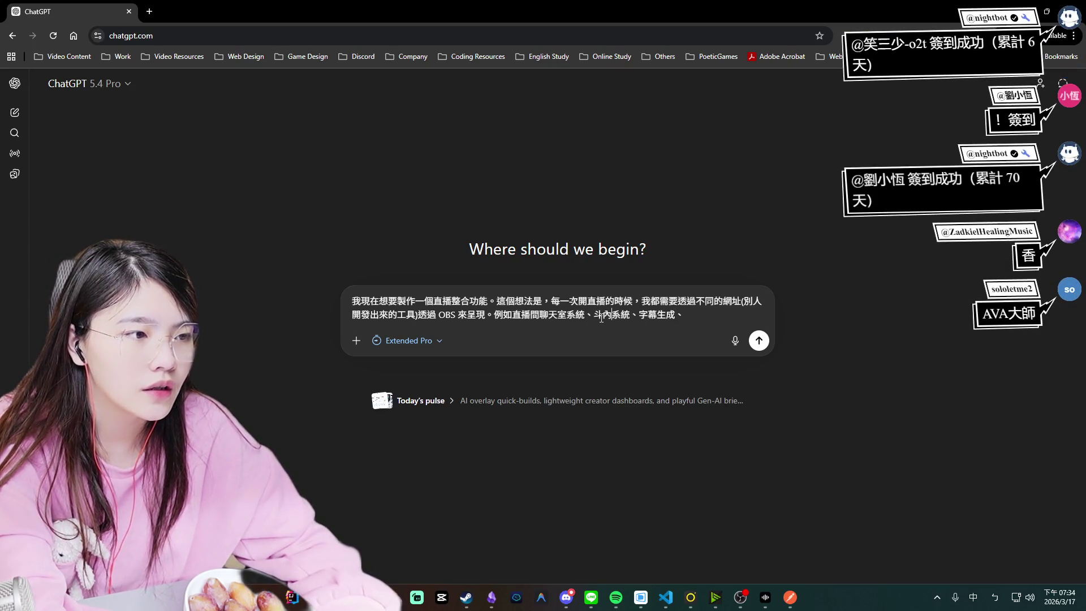
text(感謝)
key(shift)
text(/影片)
key(shift)
text(/)
text(文ㄗ)
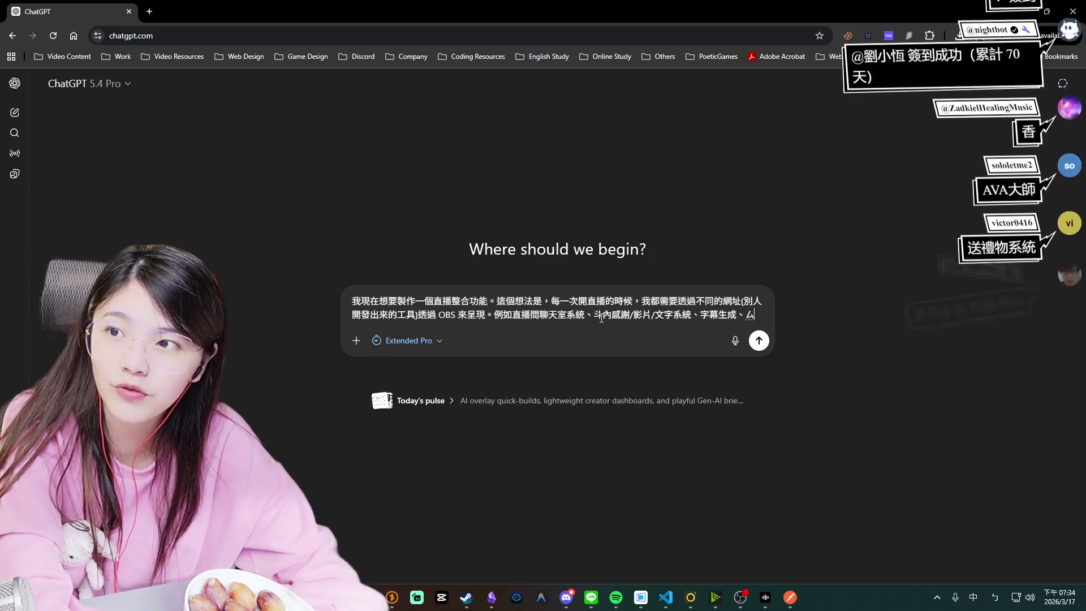
text(送禮物系統，)
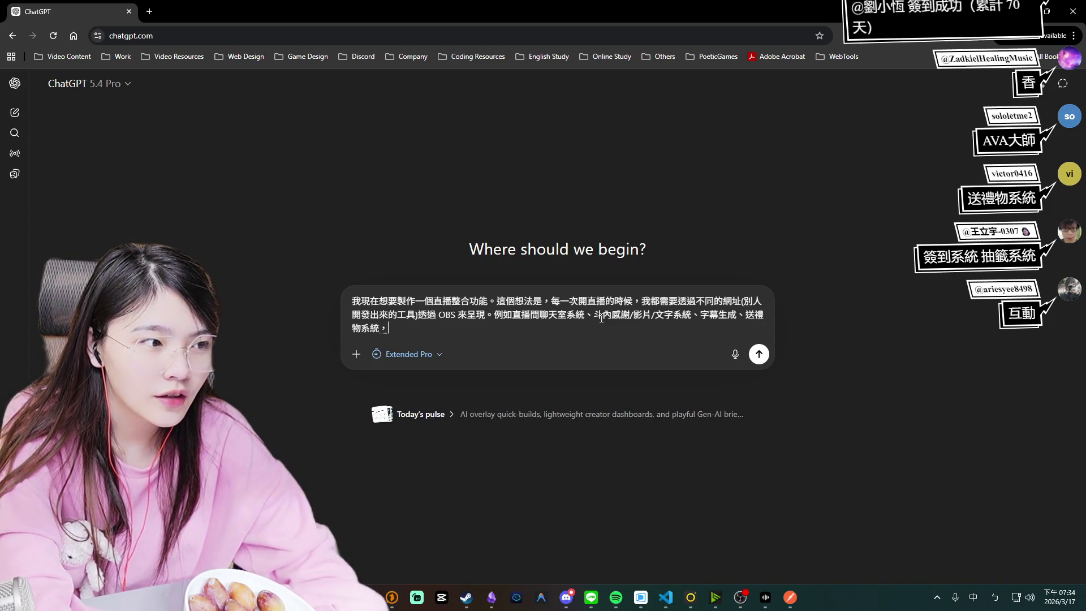
key(Down)
Add a lottery system and a Nightbot command system with the !簽到 sign-in to the list.
key(Return)
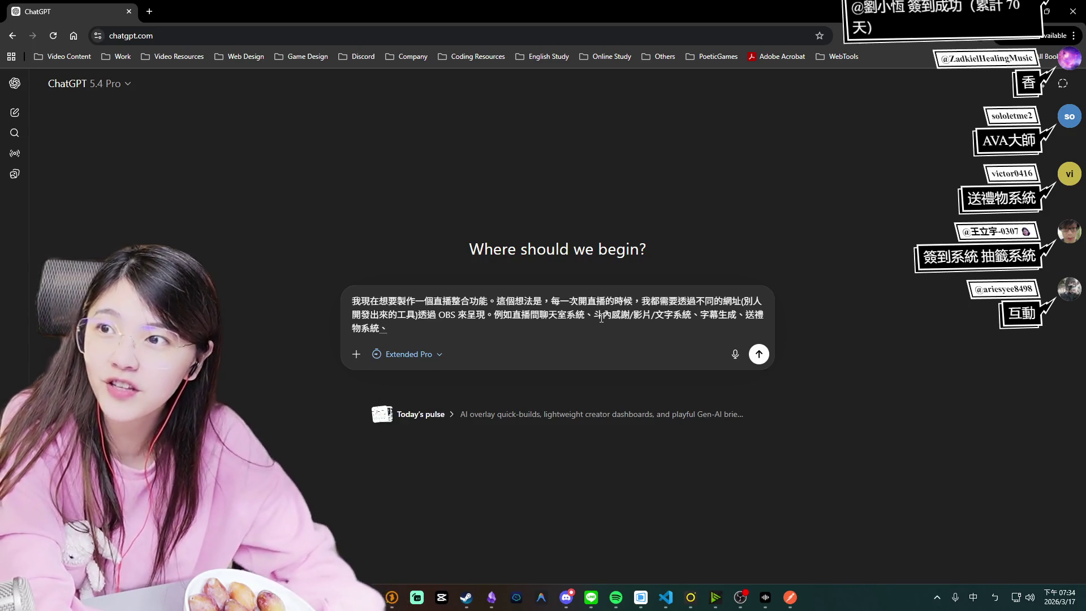
text(抽籤系統，)
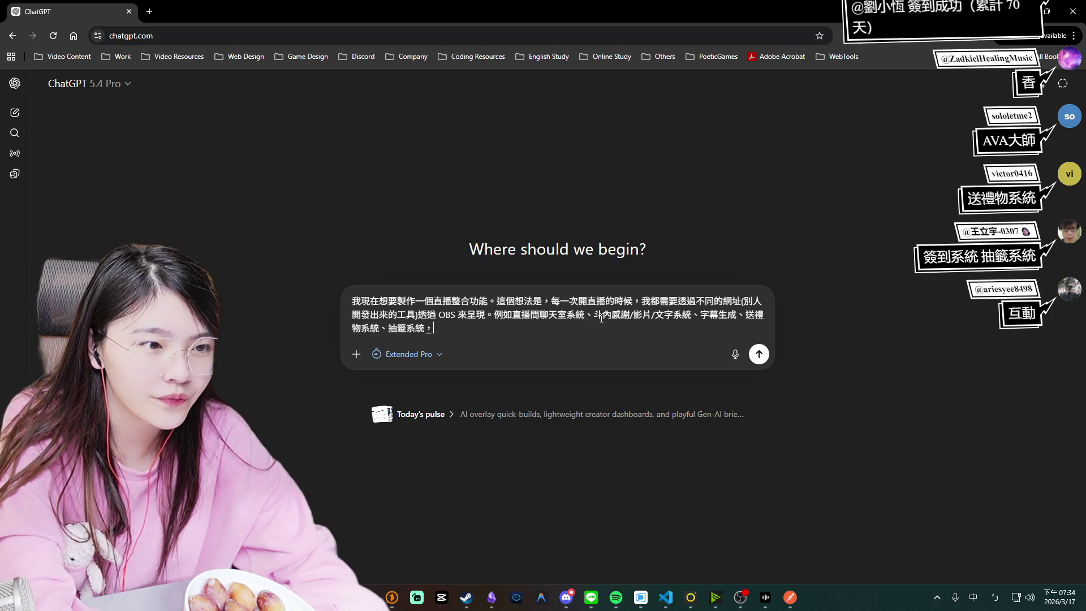
key(Down)
key(Return)
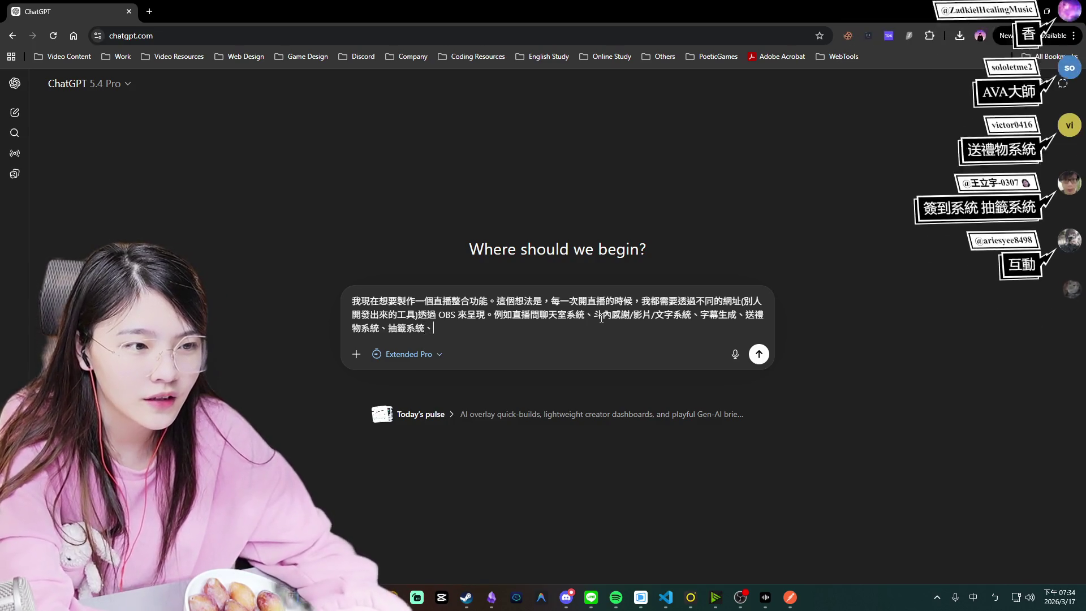
text(結合)
key(shift)
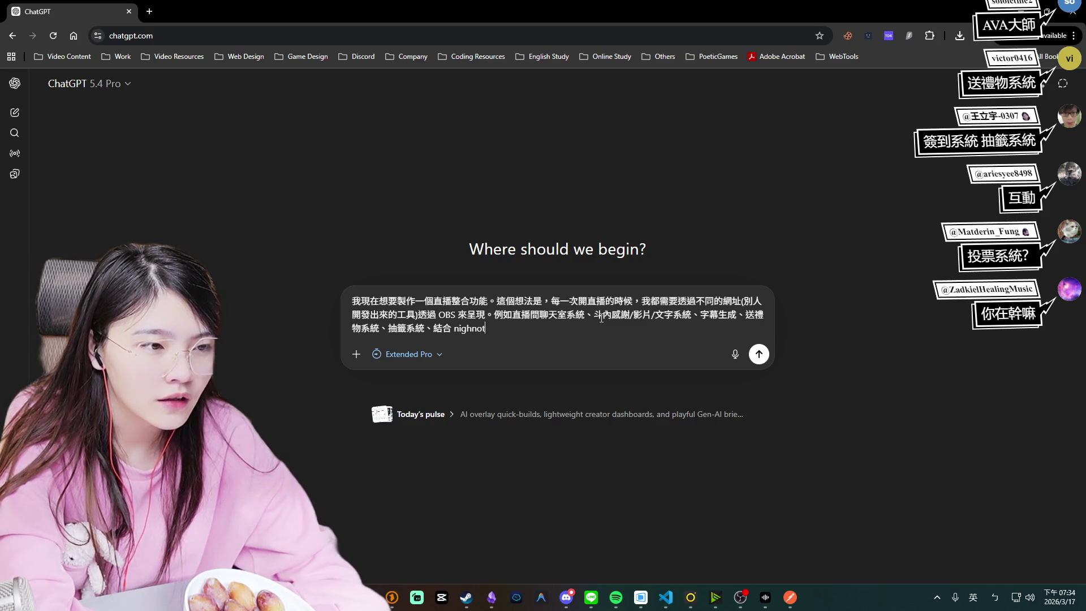
key(BackSpace)
text(b)
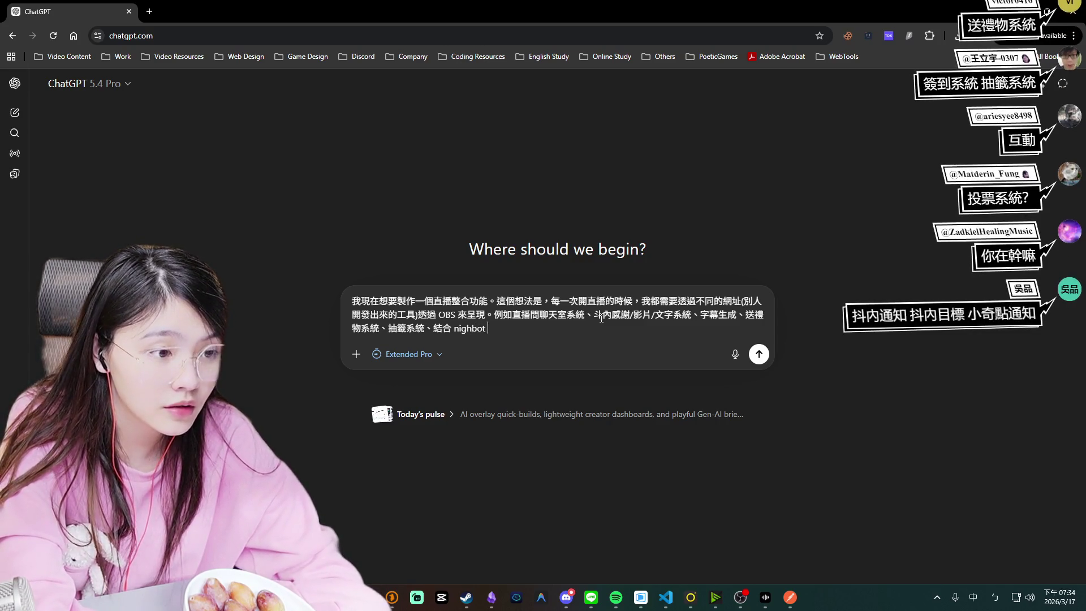
text(指令系痛)
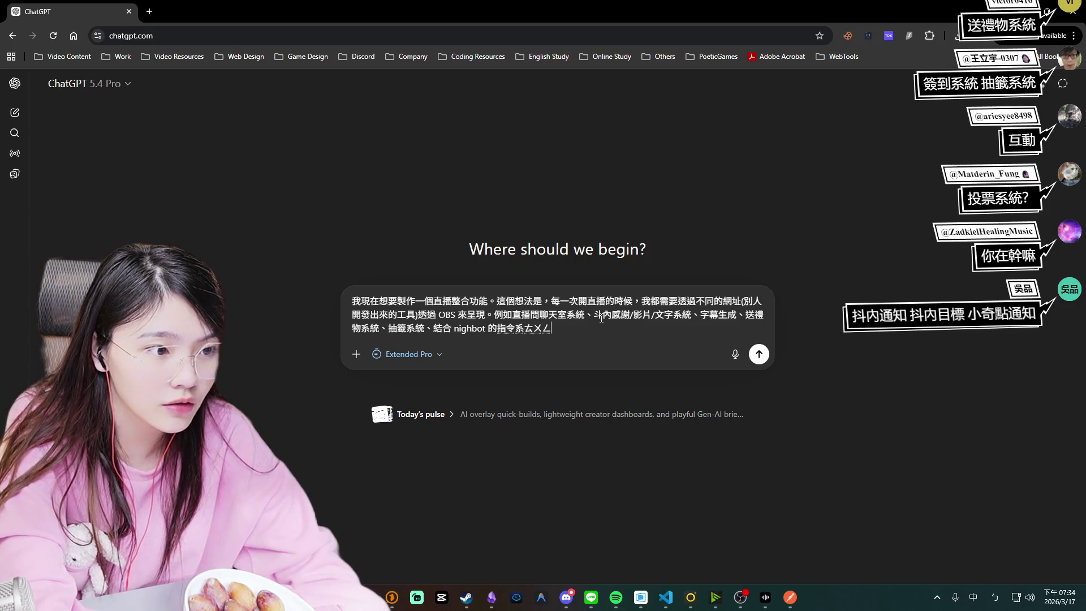
text(統()
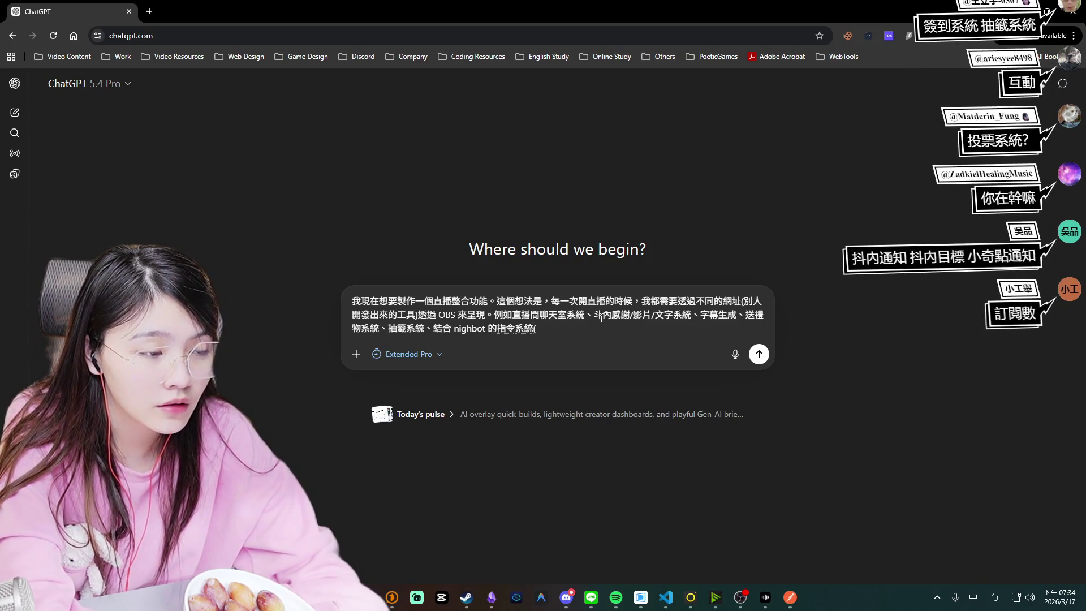
text(!簽到)
key(Return)
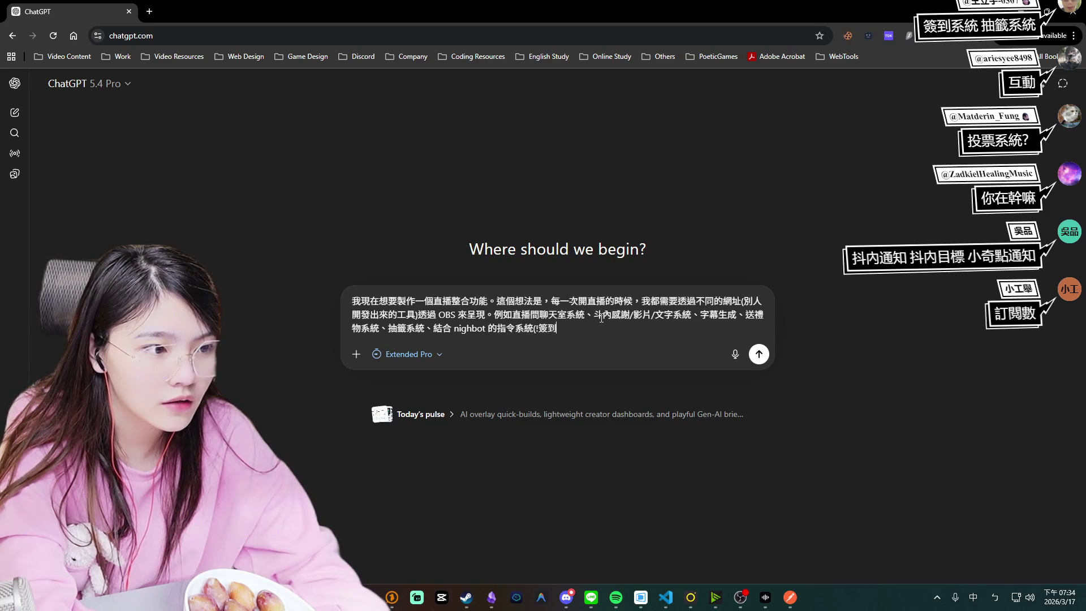
key(Down)
key(Return)
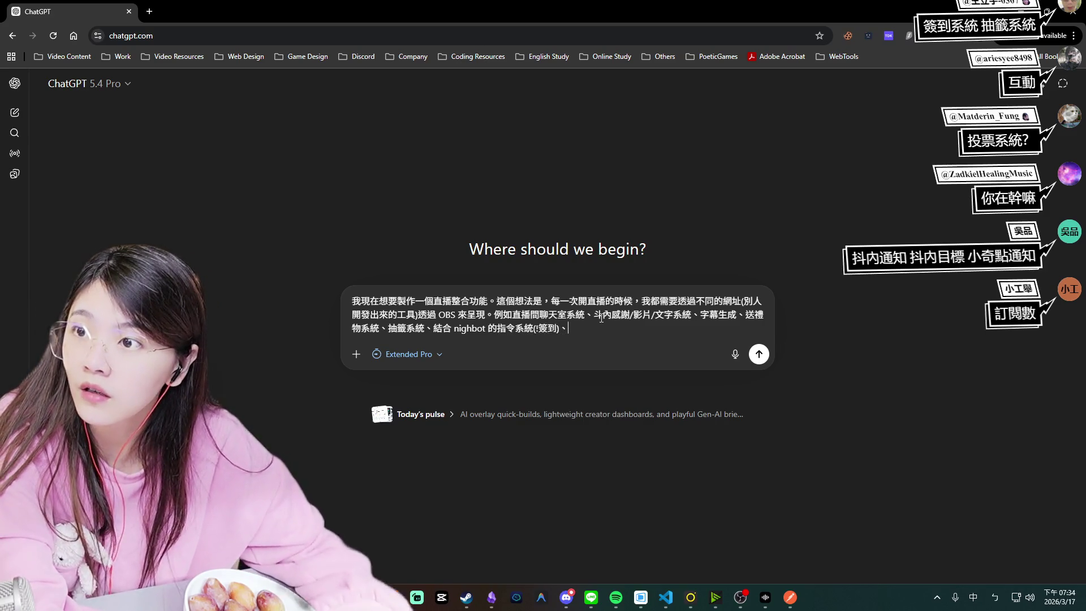
Add 投票系統 and 訂閱數顯示系統 (voting and subscriber-count display) to the list.
text(投票)
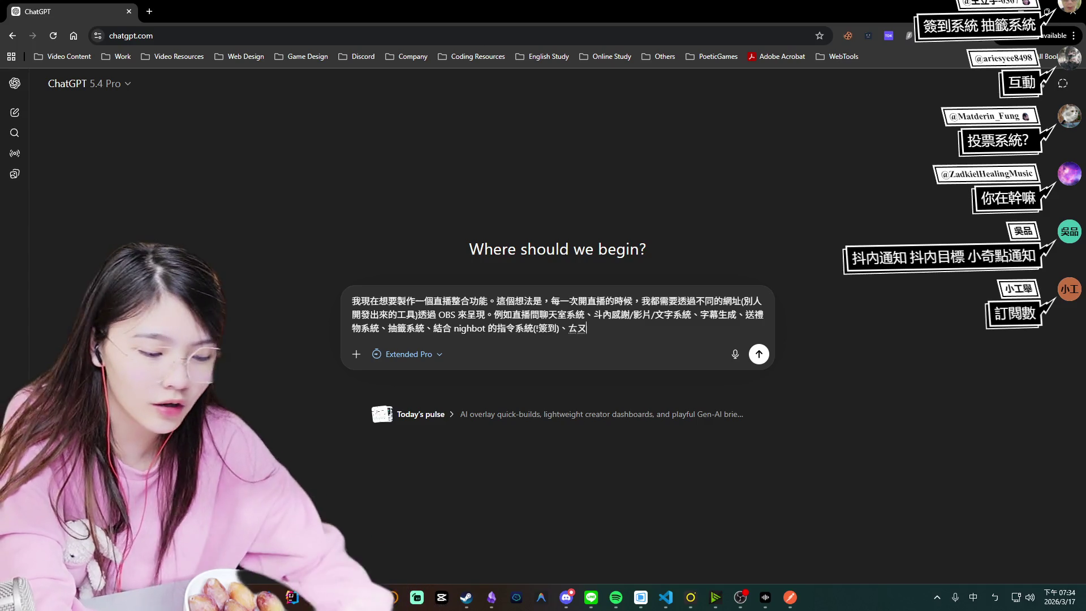
text(系統)
key(Return)
text(，)
key(Down)
key(Return)
text(訂閱數顯示)
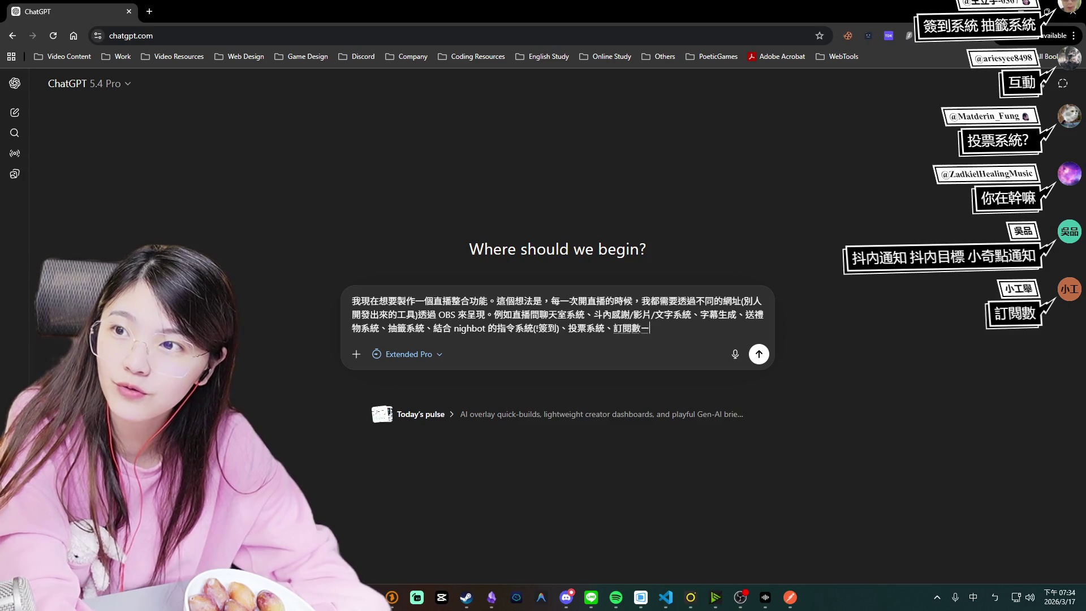
text(系統)
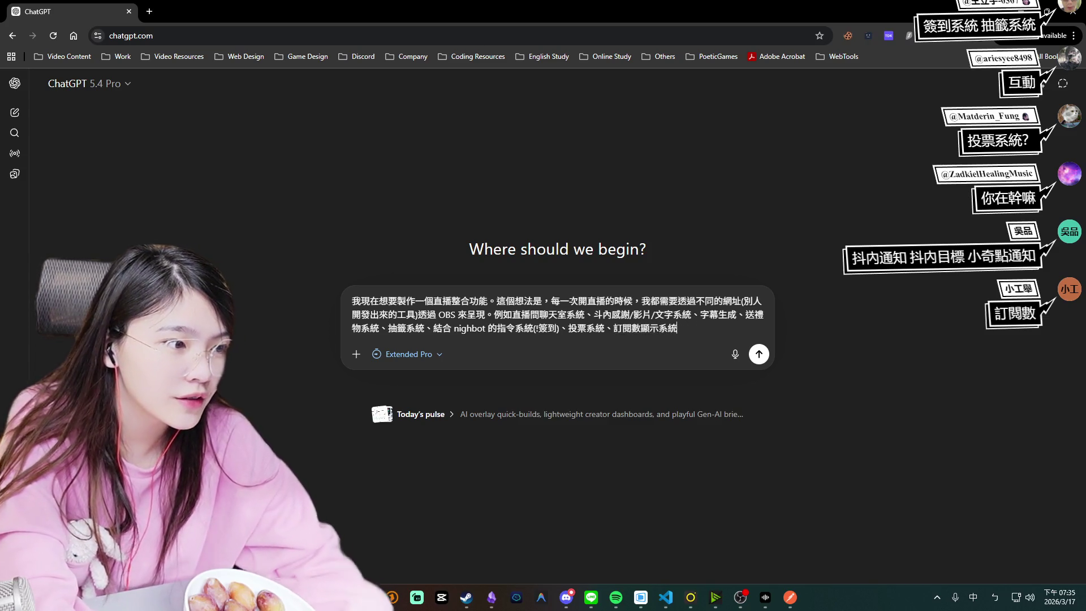
Insert 通知 after 文字, then begin describing a self-made feature built as a web page.
click(673, 314)
text(ㄊㄨ)
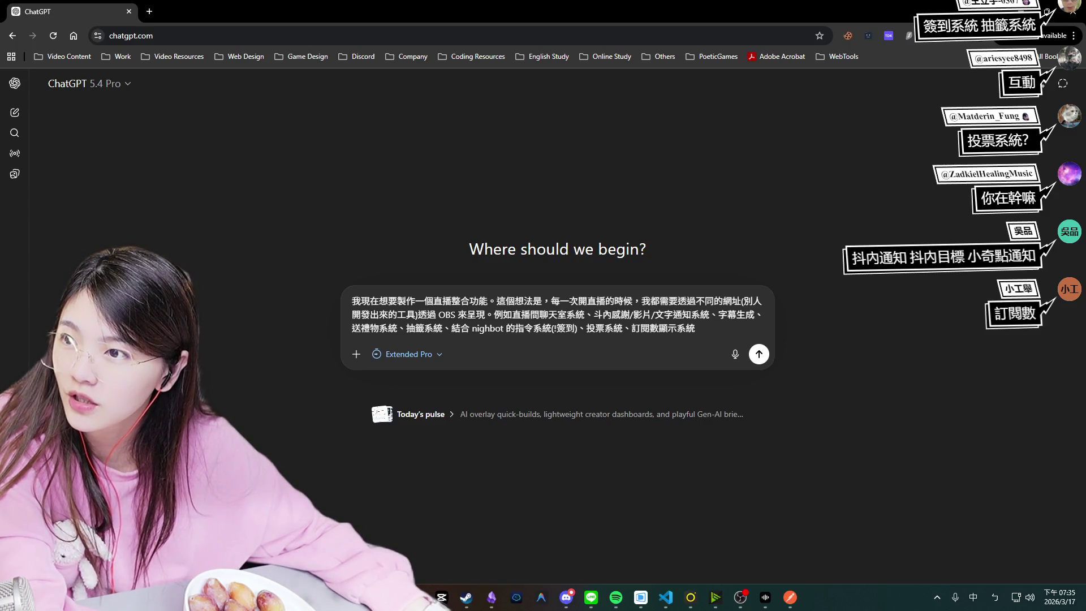
click(719, 334)
key(Down)
key(Return)
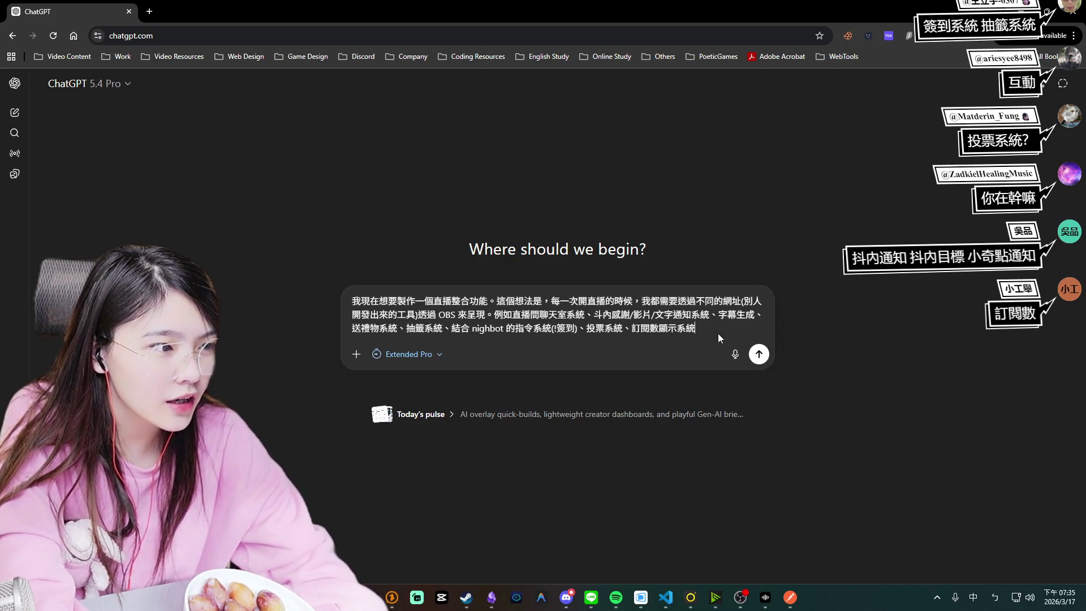
text(個功能是我自己)
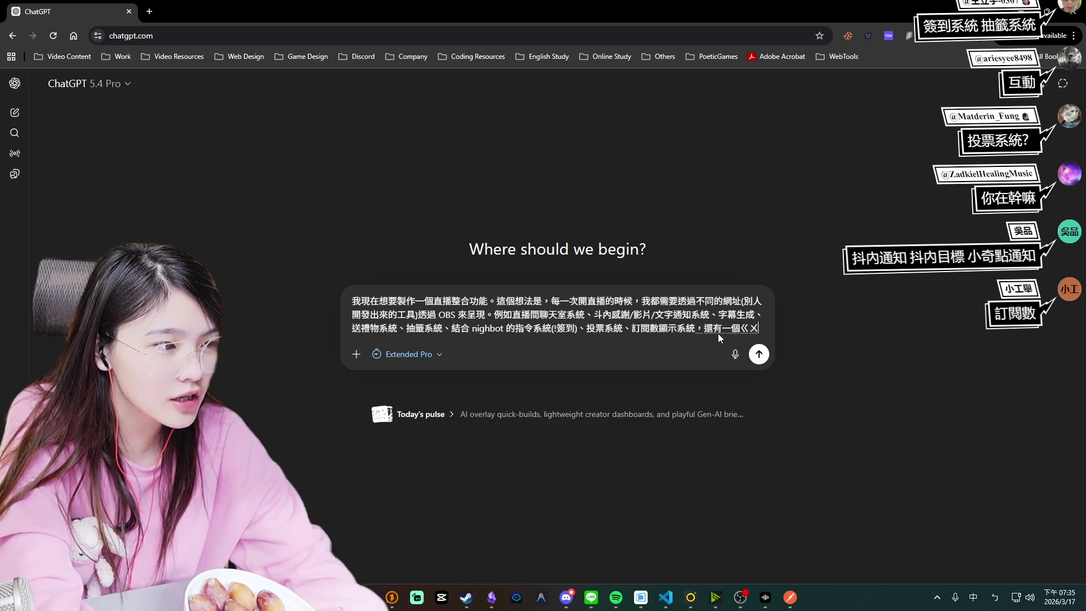
text(想做的，ㄐㄧ)
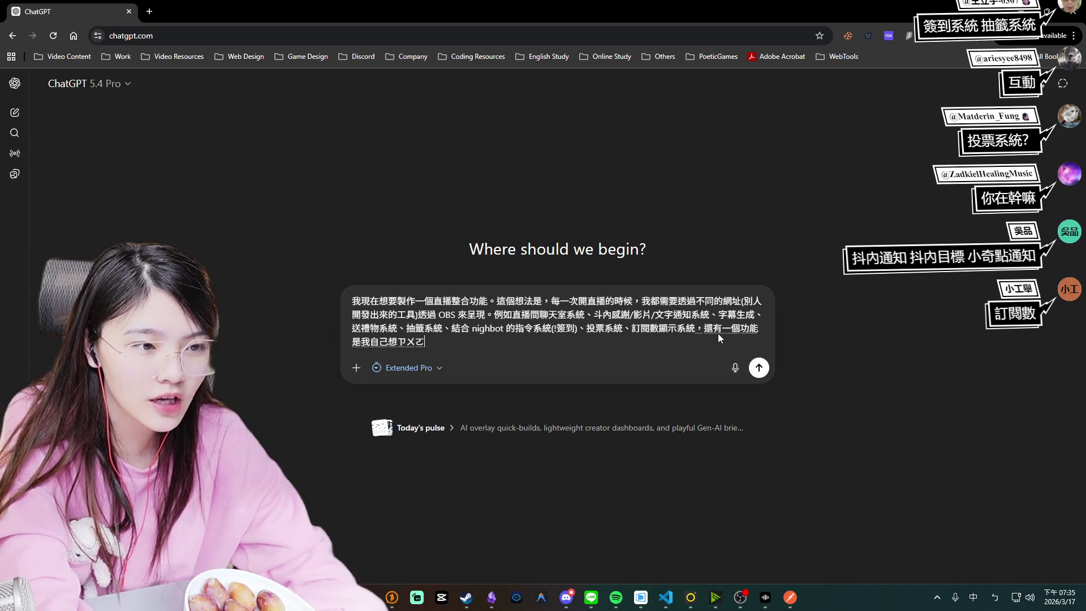
text(結合一個網誌，)
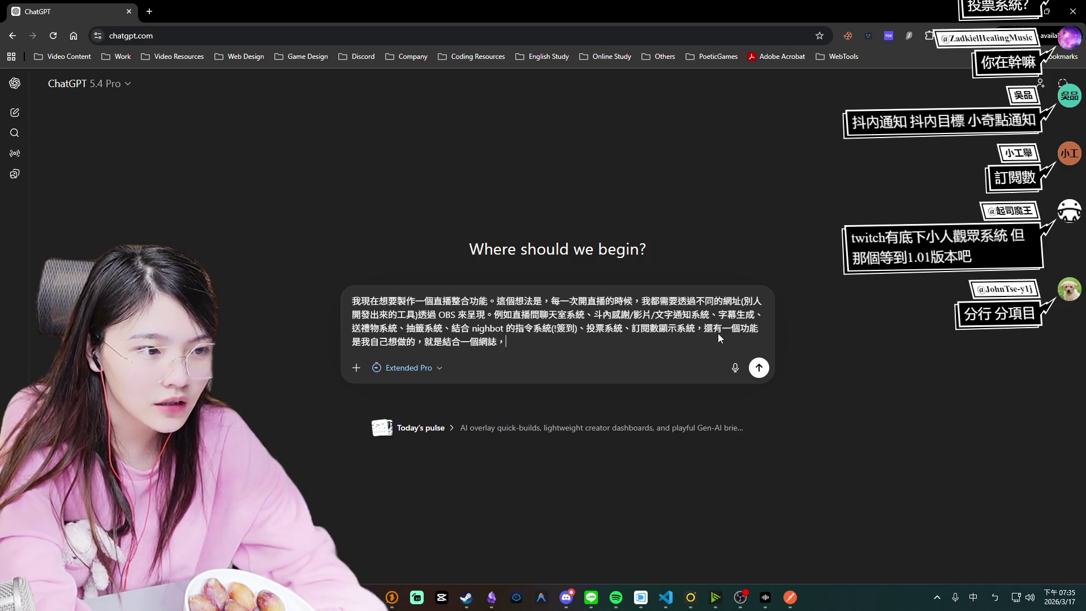
key(BackSpace)
key(BackSpace)
key(BackSpace)
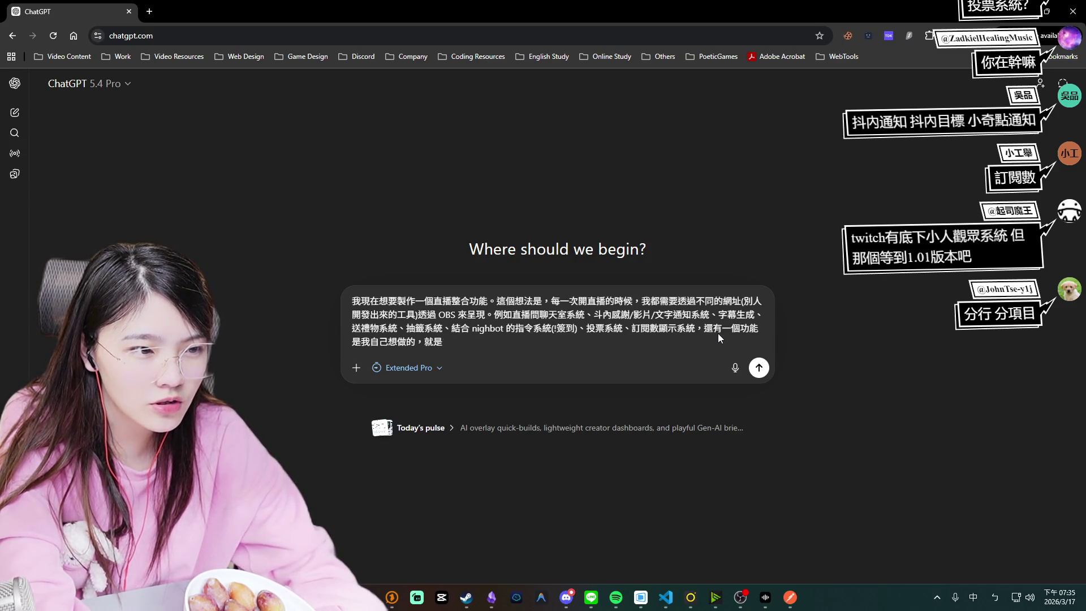
text(用一個網)
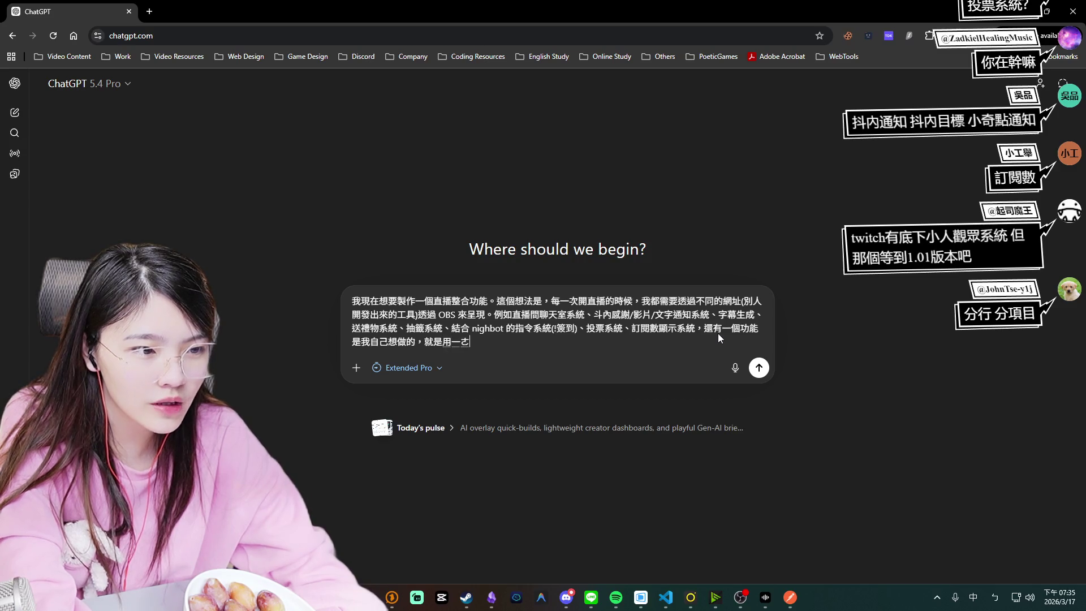
text(頁，)
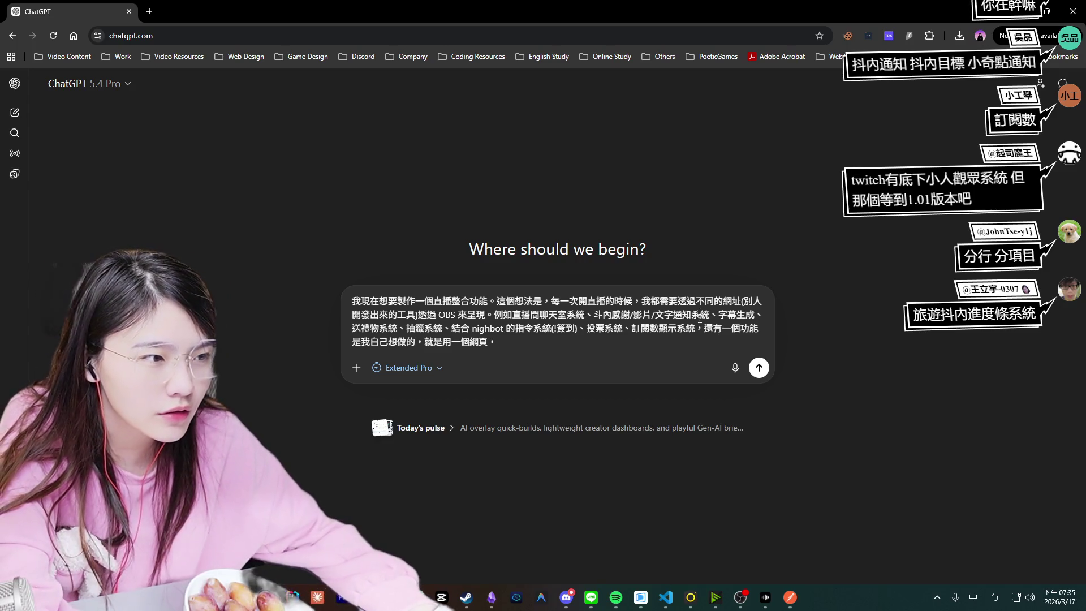
Insert 進度條 after 文字/ so the item reads 文字/進度條通知系統.
click(673, 315)
text(進度條)
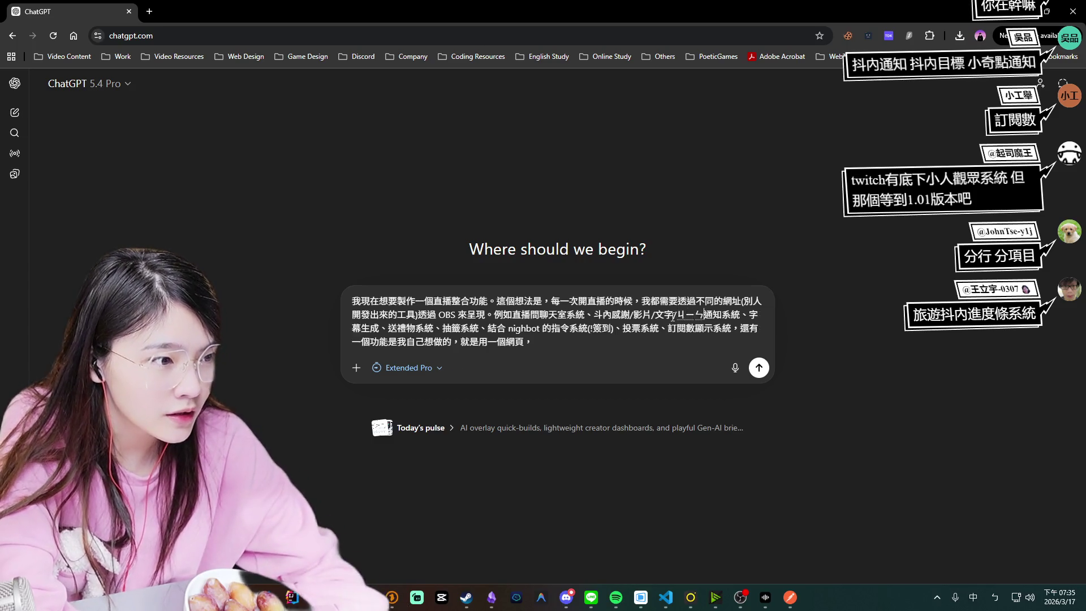
key(Return)
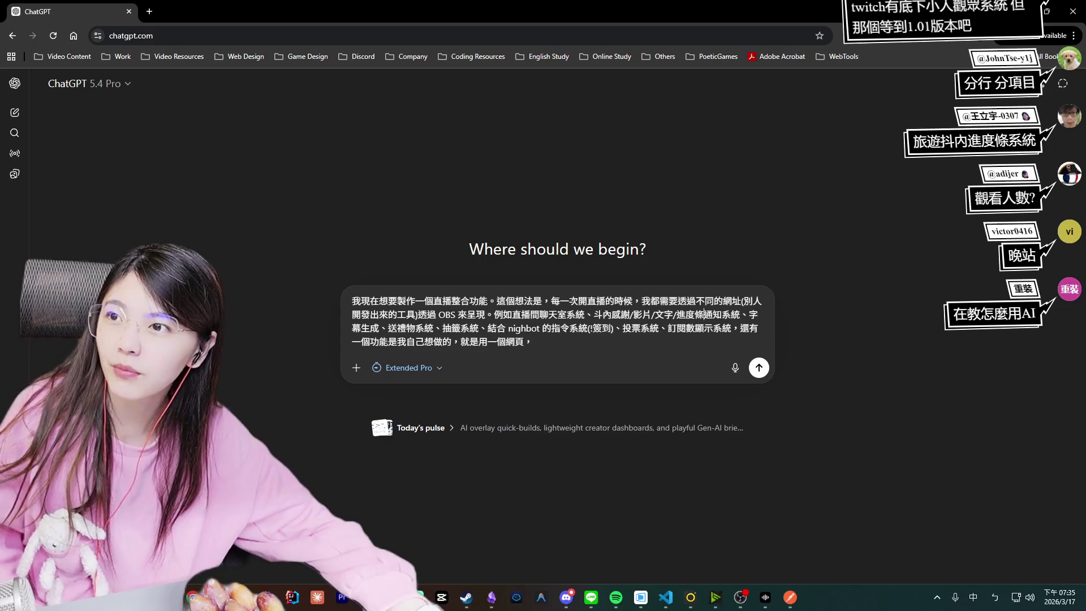
text(<)
key(BackSpace)
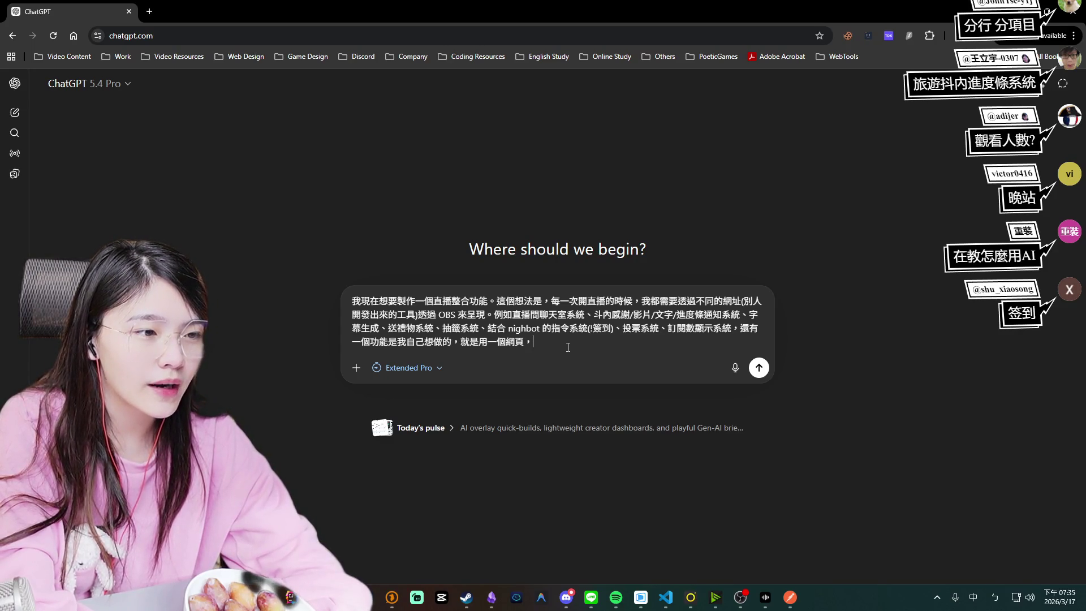
Describe the web page as built with WebRTC or other open-source tools, limited to streamers.
text(能)
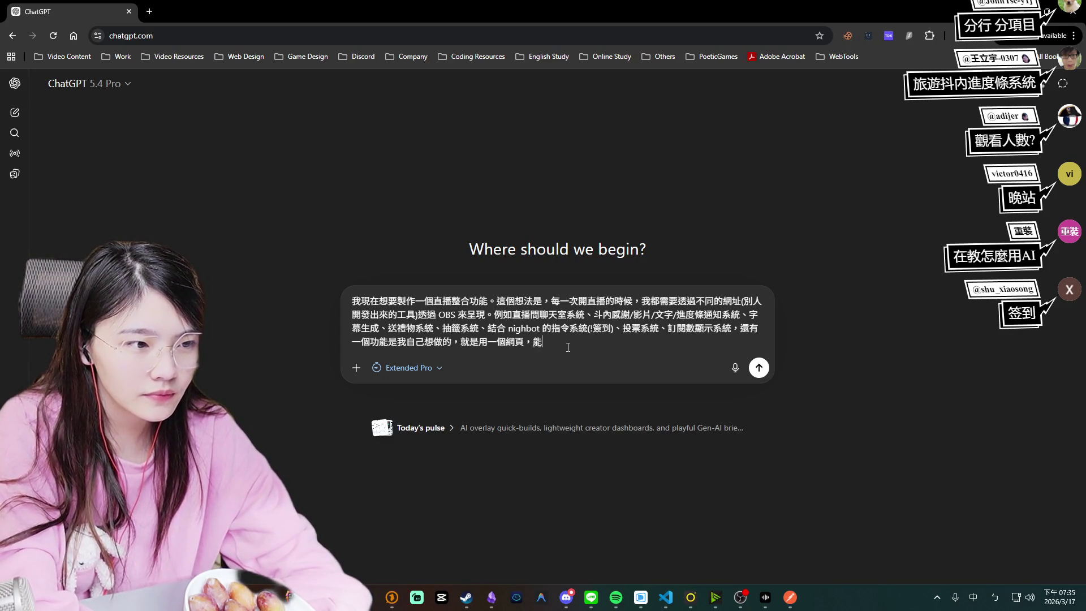
text(使ㄩ)
key(shift)
text(WebRT)
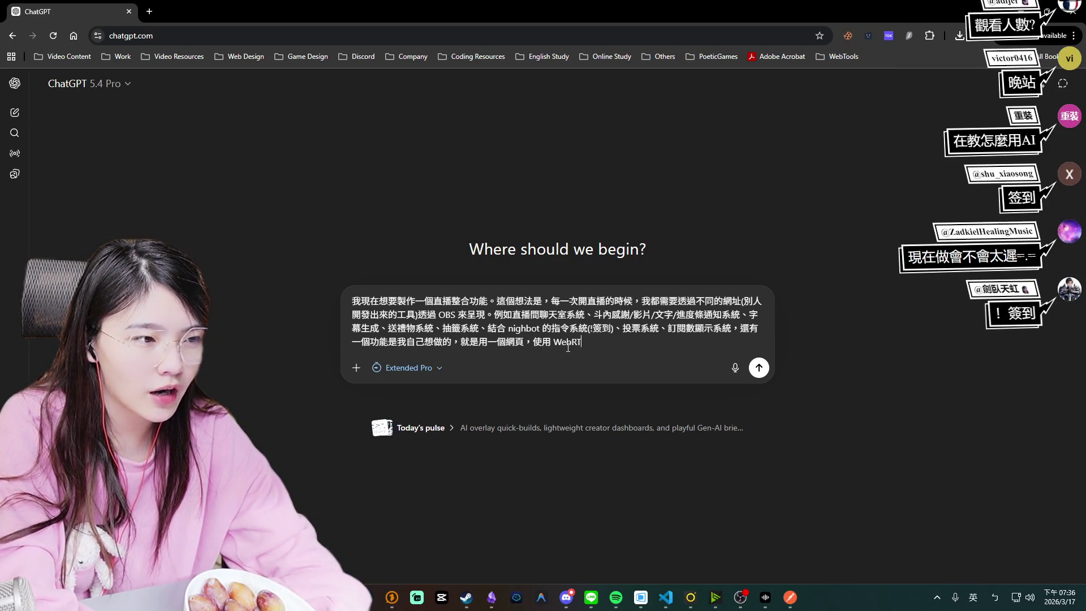
text( 或是)
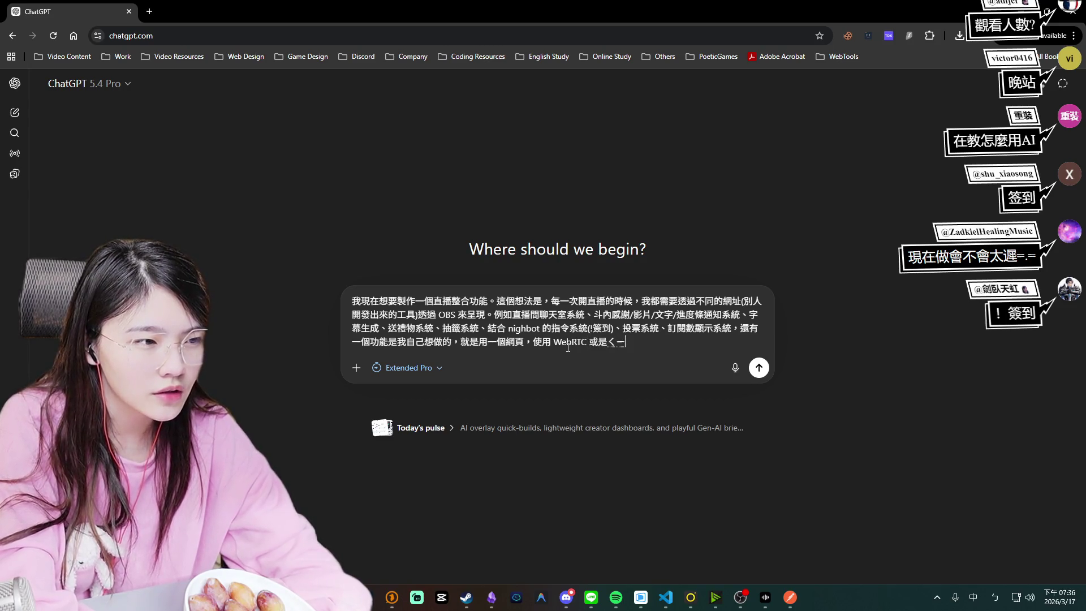
text(其他相關)
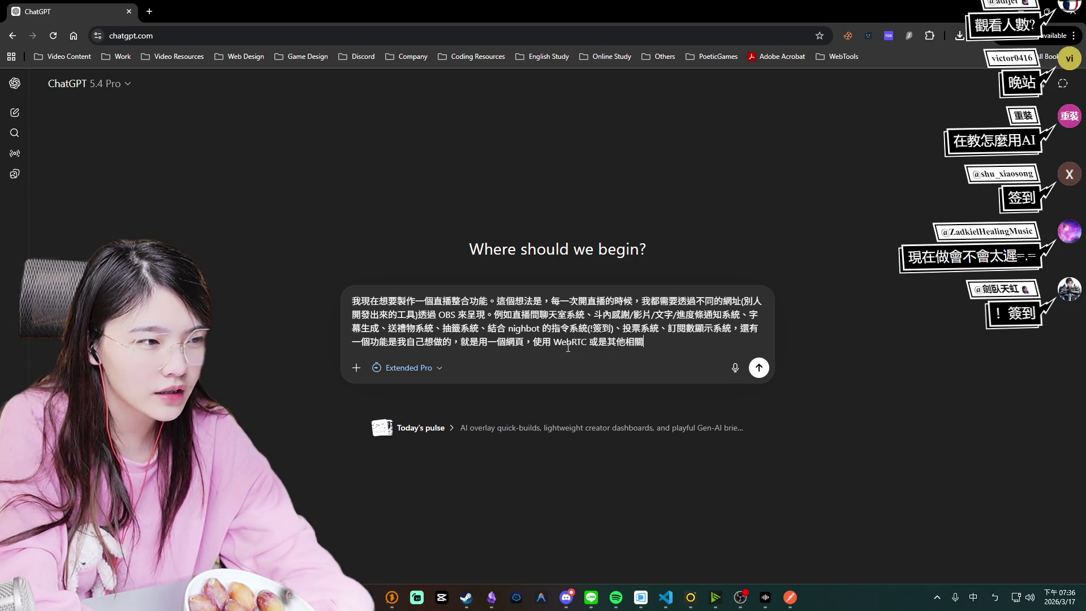
text(工具)
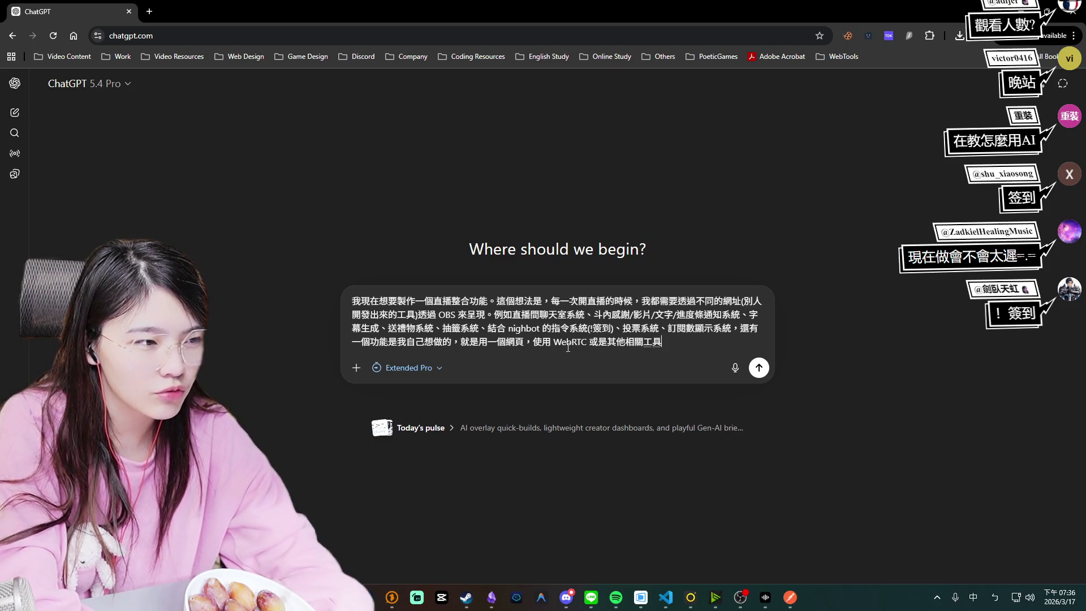
key(BackSpace)
key(BackSpace)
text(開源工具，)
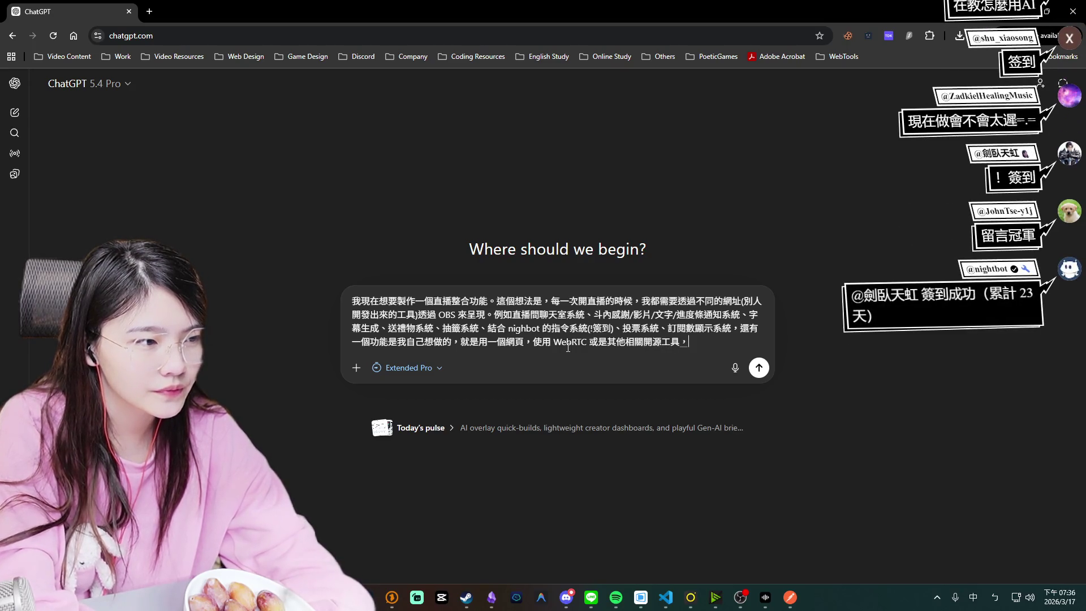
text(ㄖㄤ)
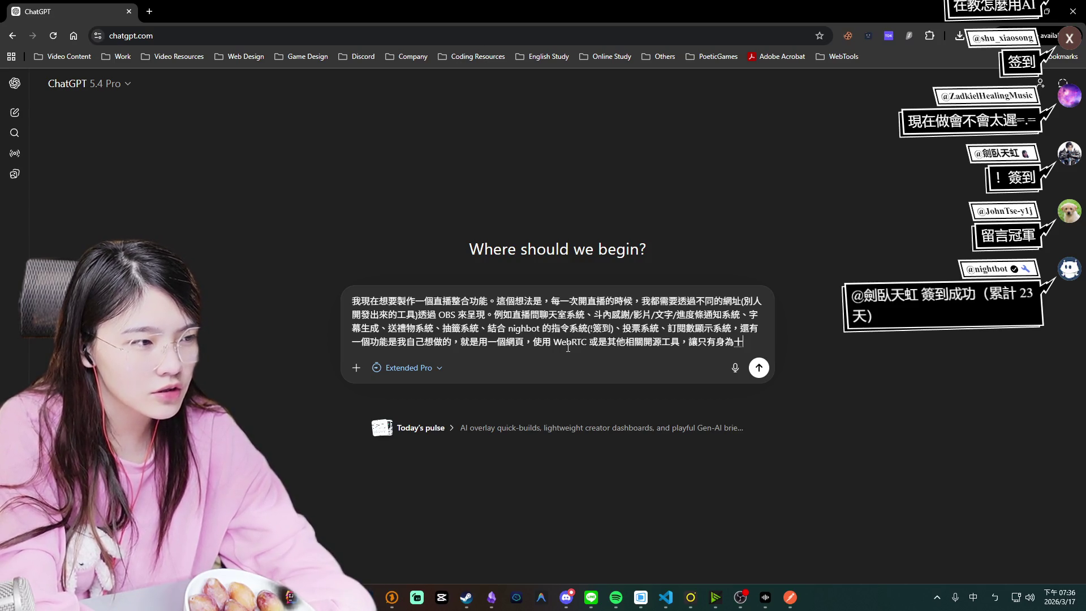
text(實況主的人)
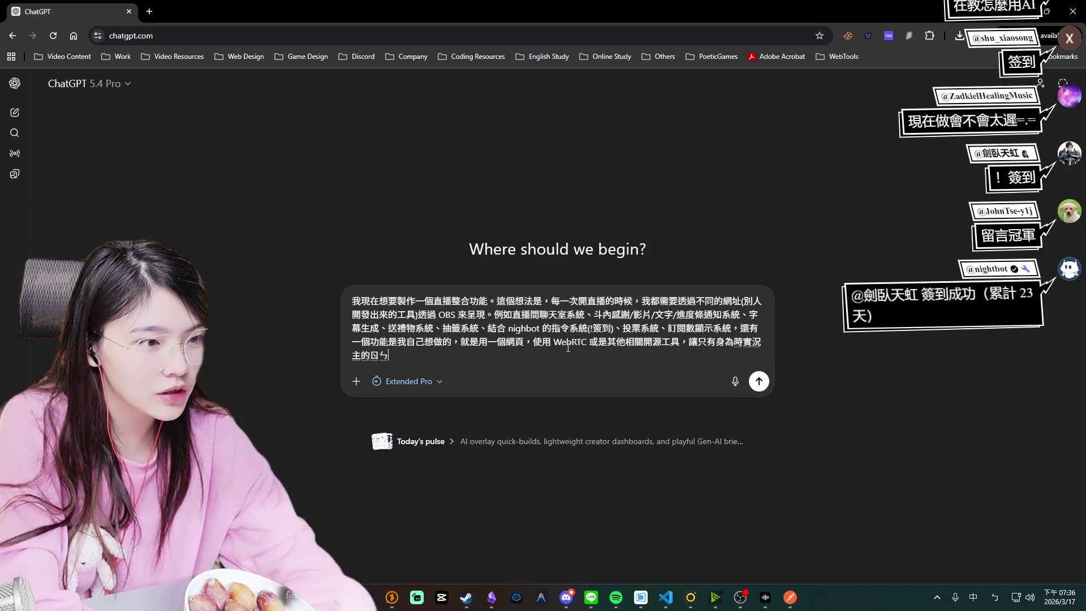
text(，類似交椅)
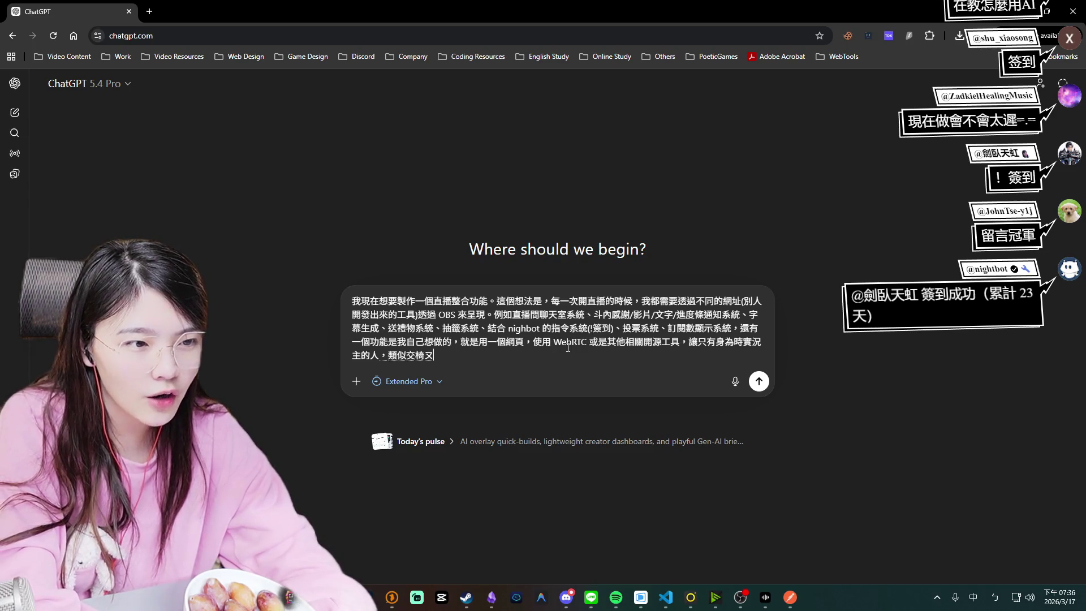
Compare the feature to a dating app for chatting and bantering with strangers, ending with a full stop.
key(BackSpace)
text(友 A)
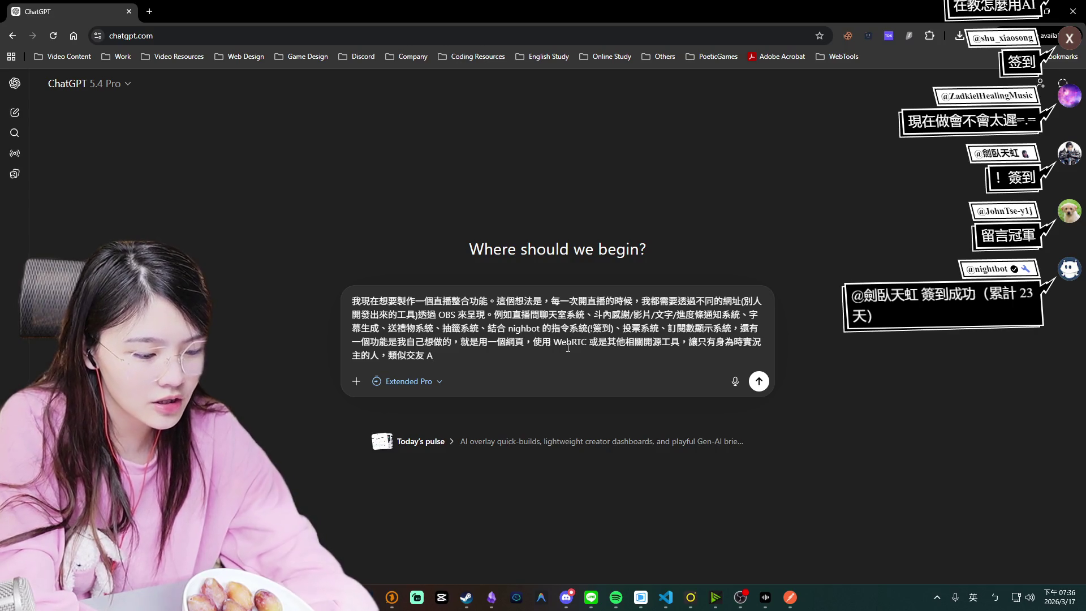
text(pp 那樣，)
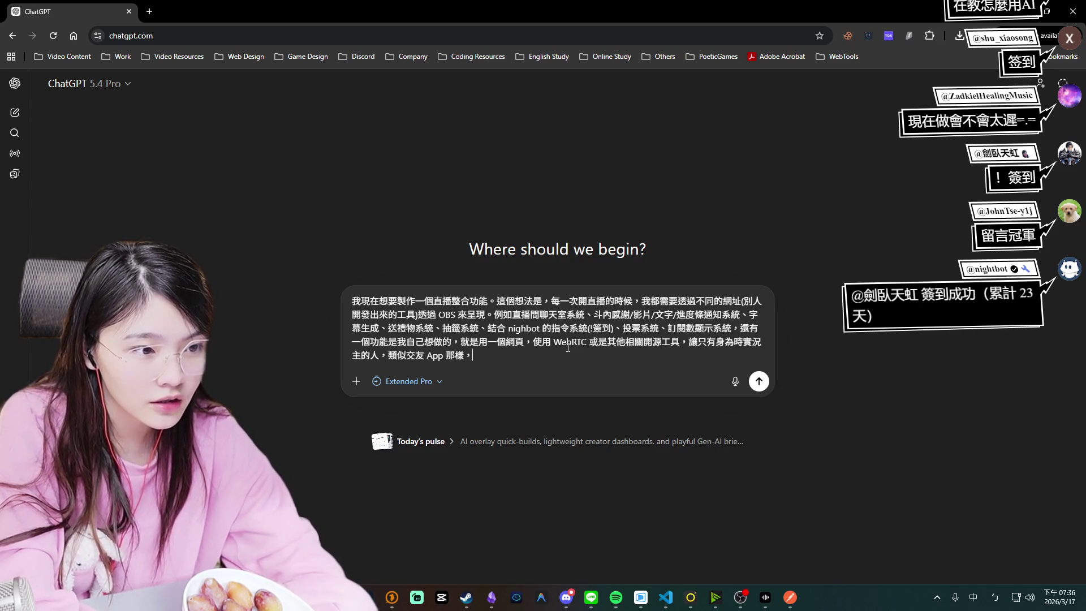
text(跟陌生人)
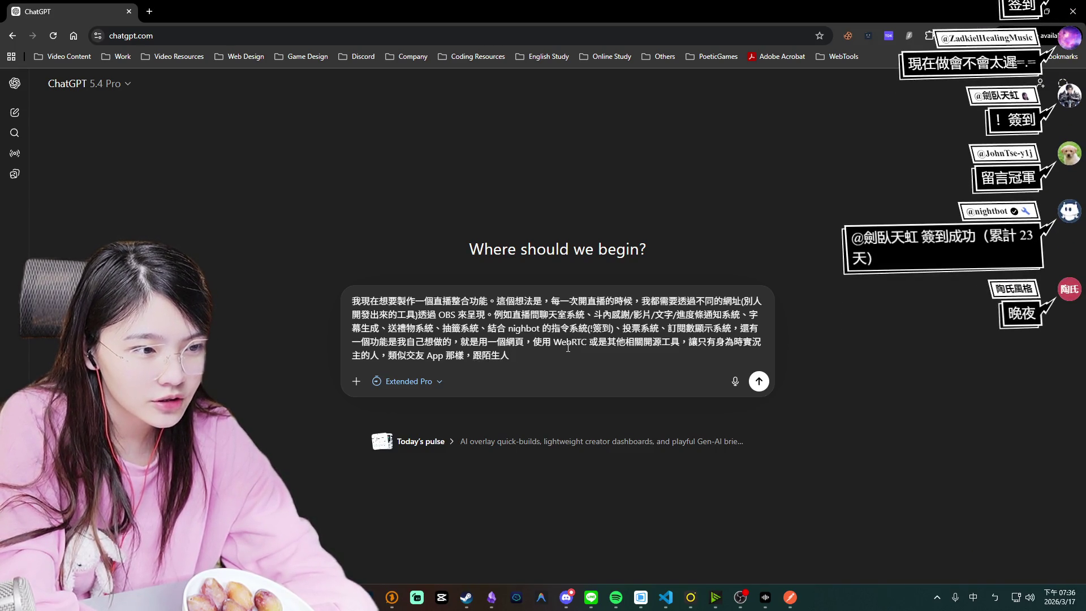
text(匹配聊天)
text(，ㄉㄨ)
text(鬥嘴)
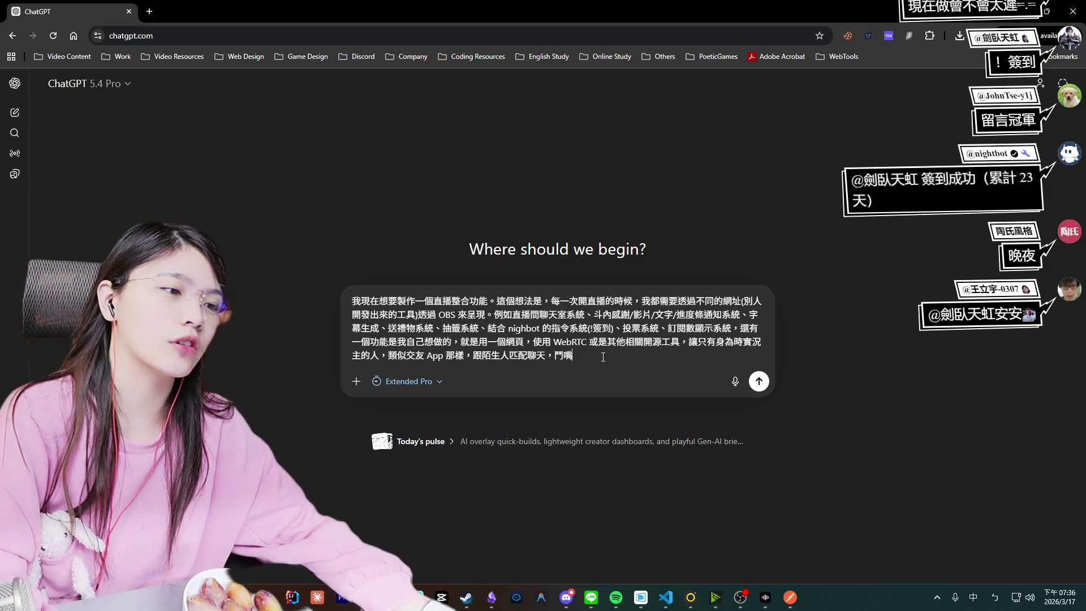
text(ㄑ)
key(BackSpace)
text(，)
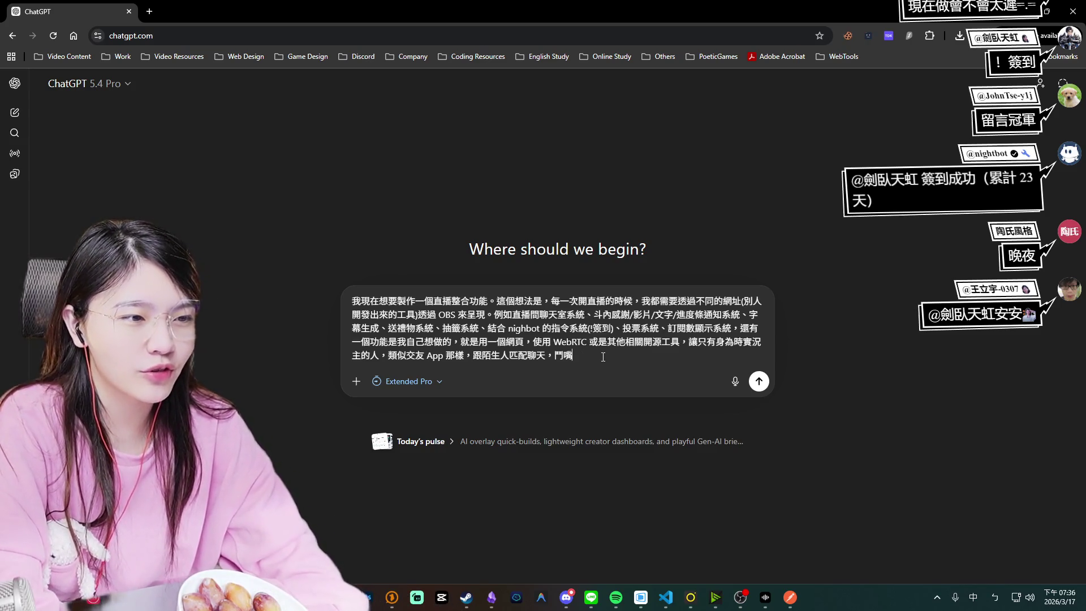
key(BackSpace)
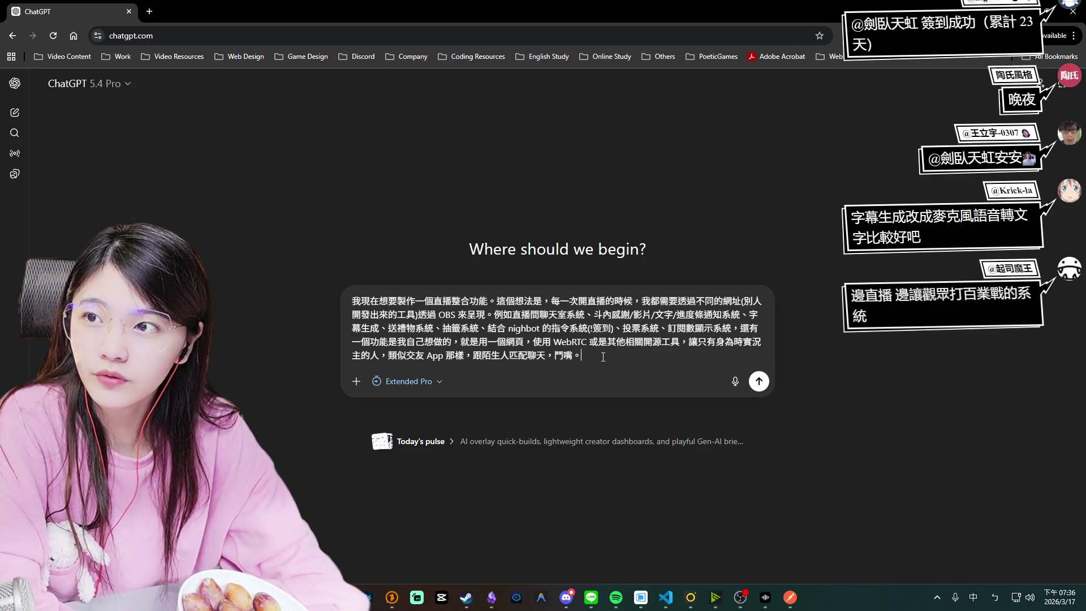
text(。)
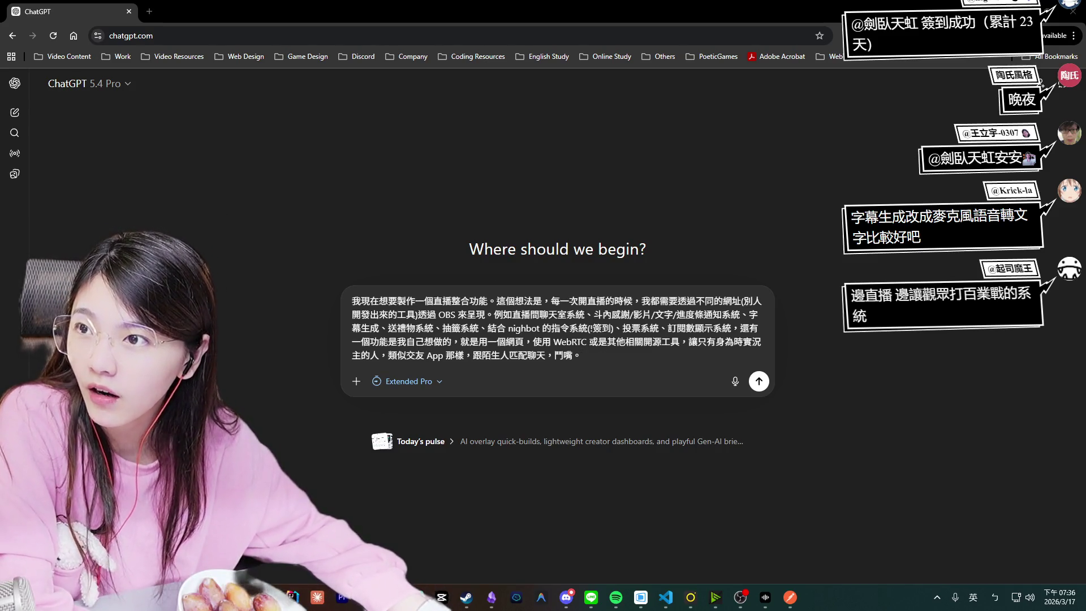
key(shift)
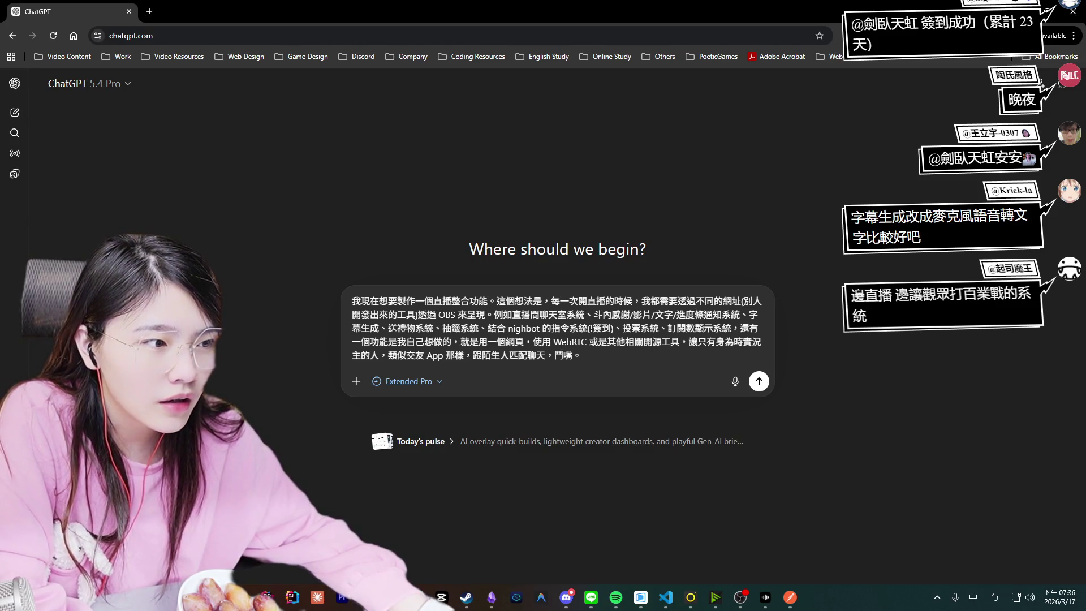
Insert (麥克風語音轉文字) after 字幕生成 and start a new line at the prompt's end.
click(411, 331)
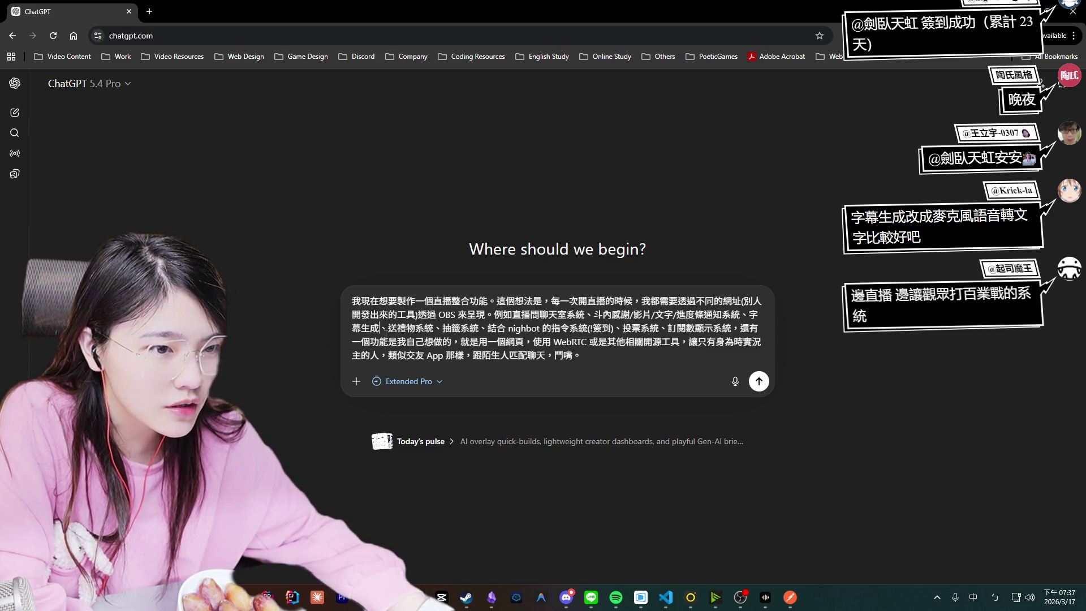
click(380, 328)
text((麥克風語音轉文字))
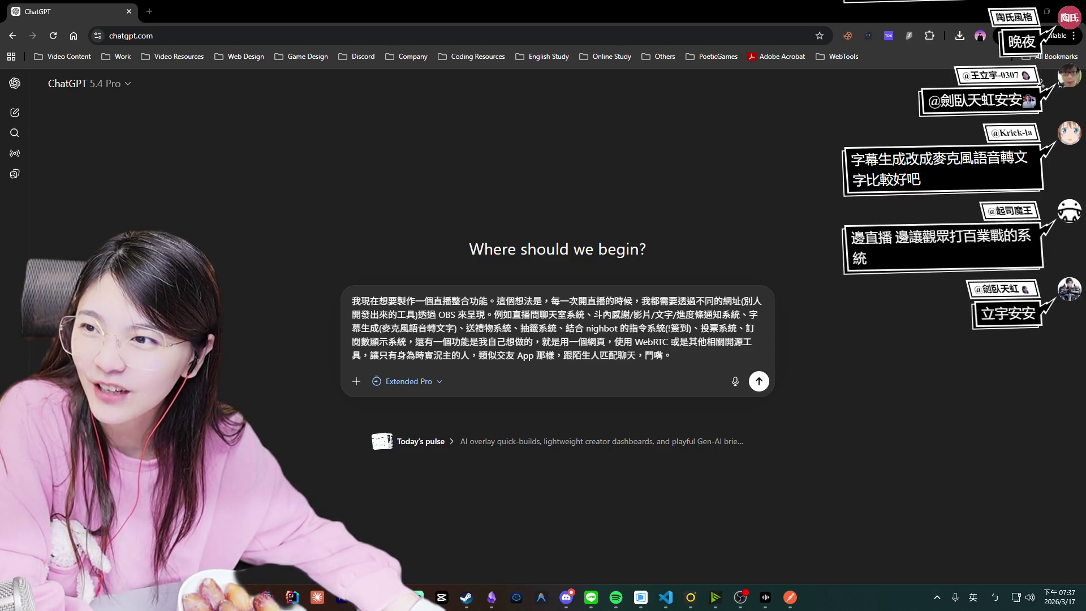
click(689, 360)
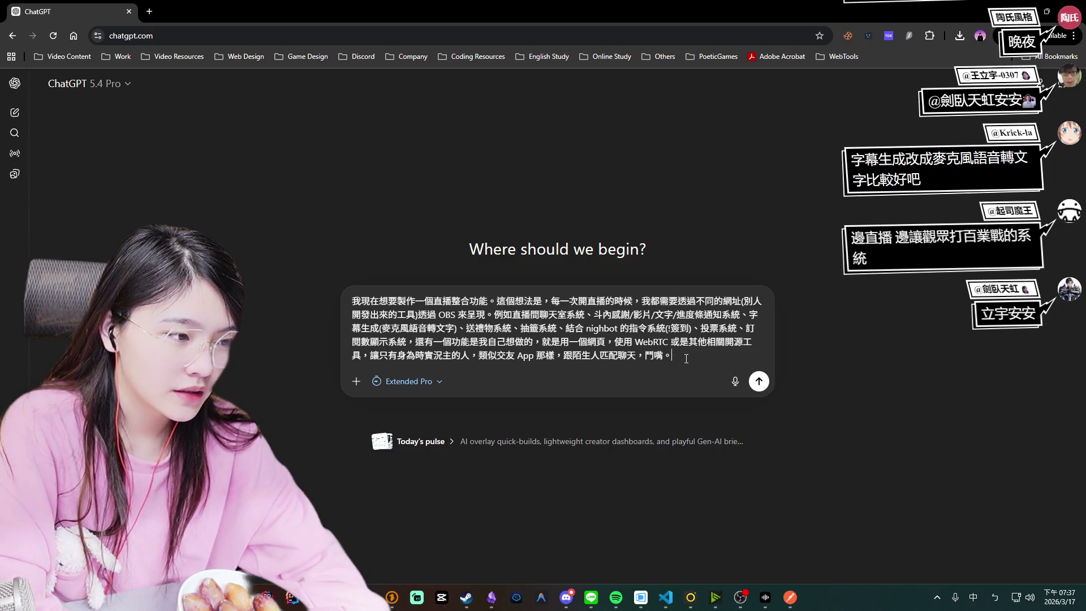
key(shift+Return)
Write that the idea will be validated within a month, later opened to other streamers, and request a plan.
text(<)
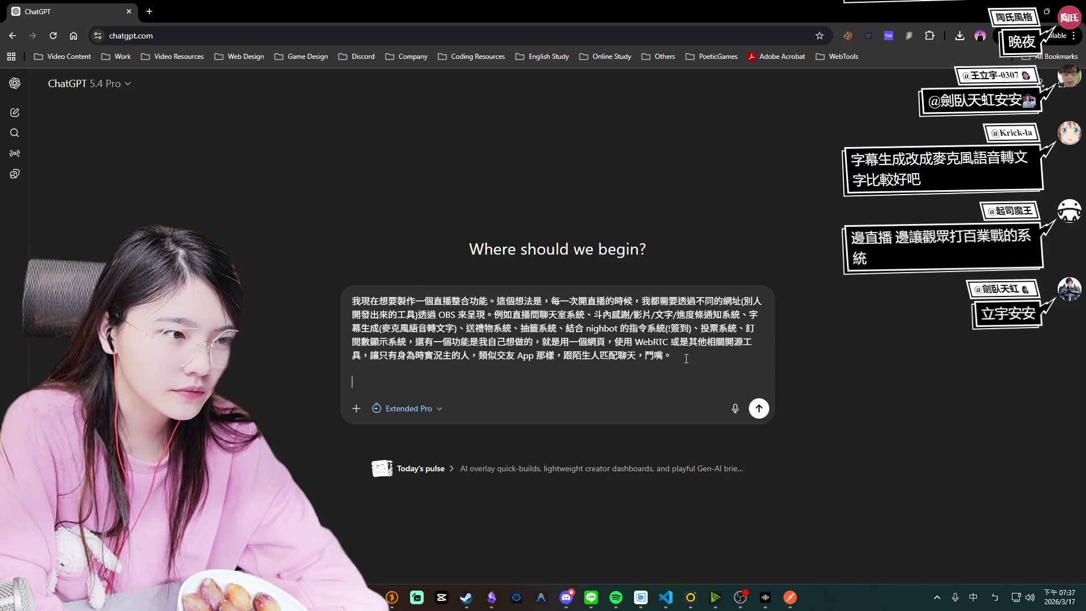
text(這個)
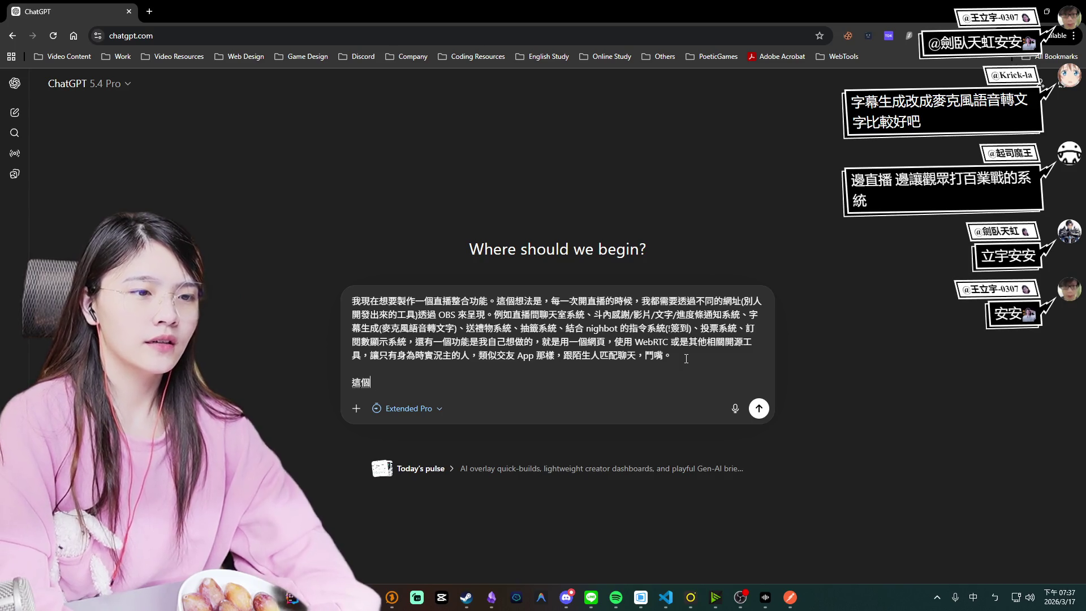
text(想法ㄨ算在一個月)
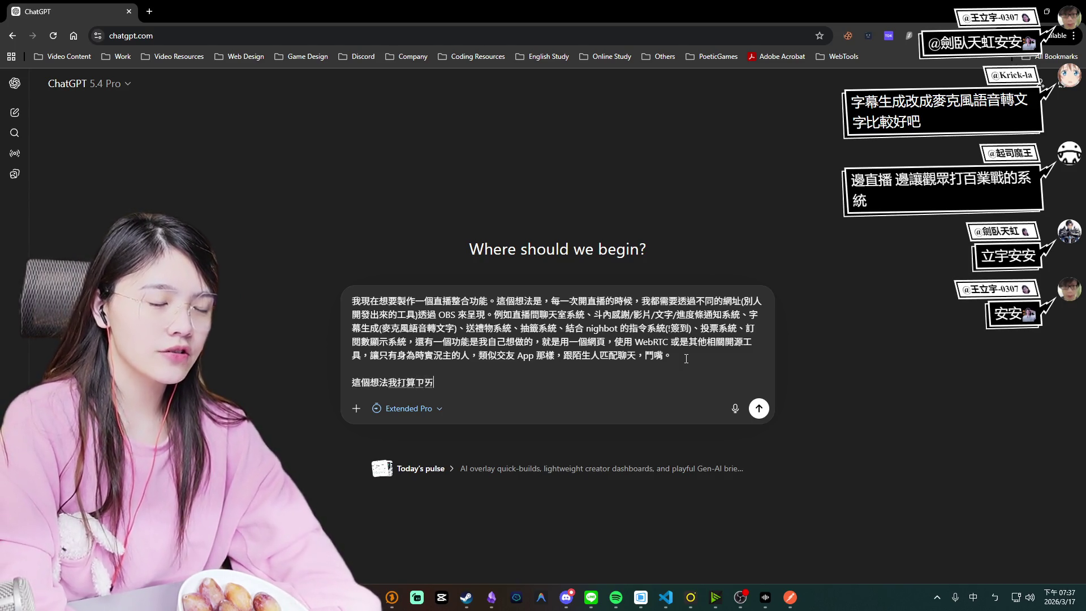
text(實現出來，)
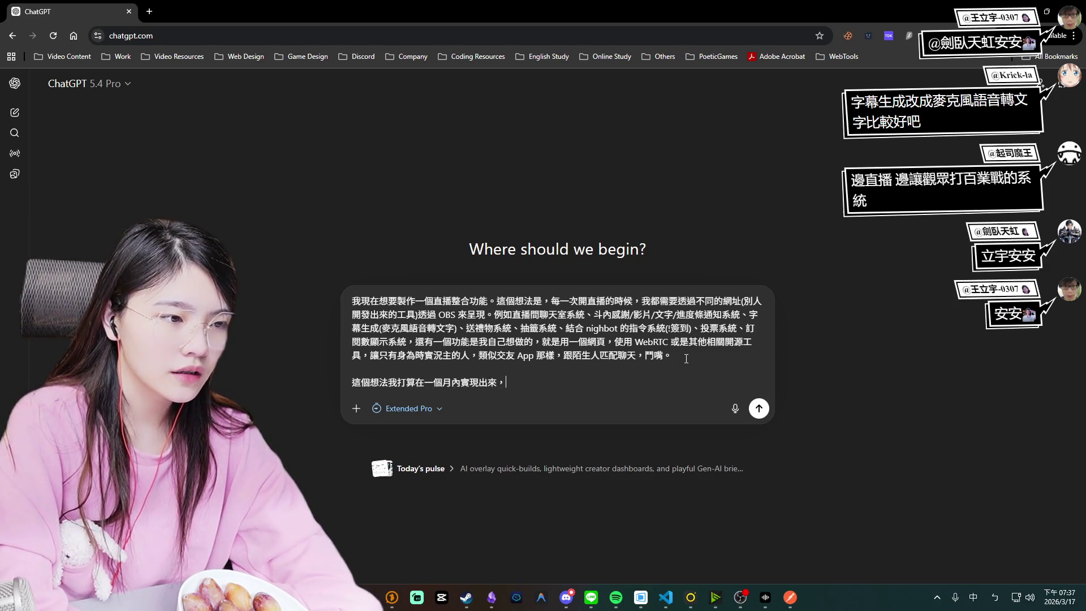
text(驗證可行性)
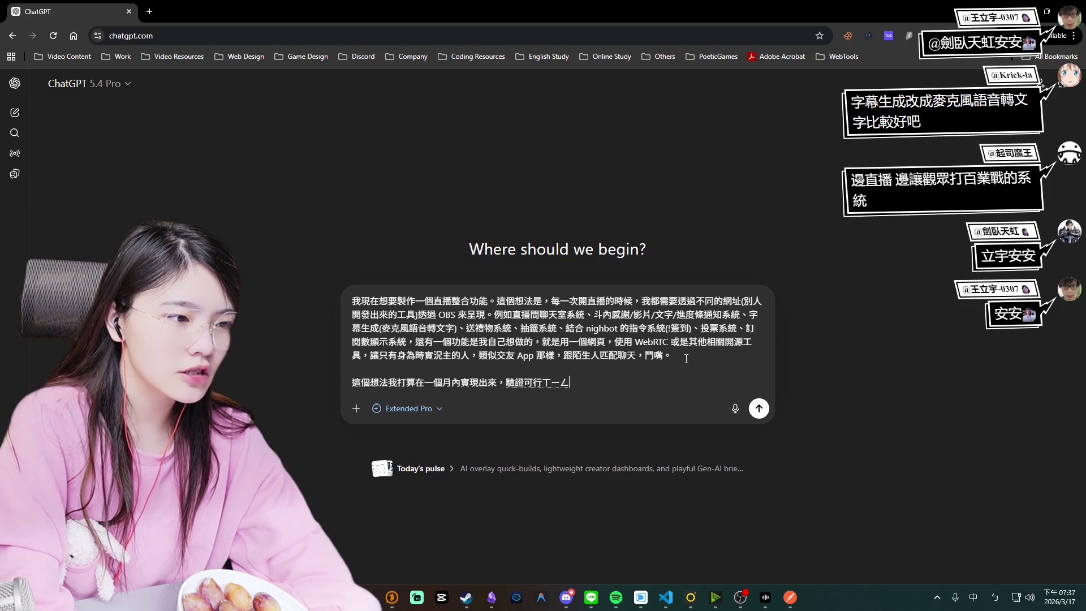
text(，)
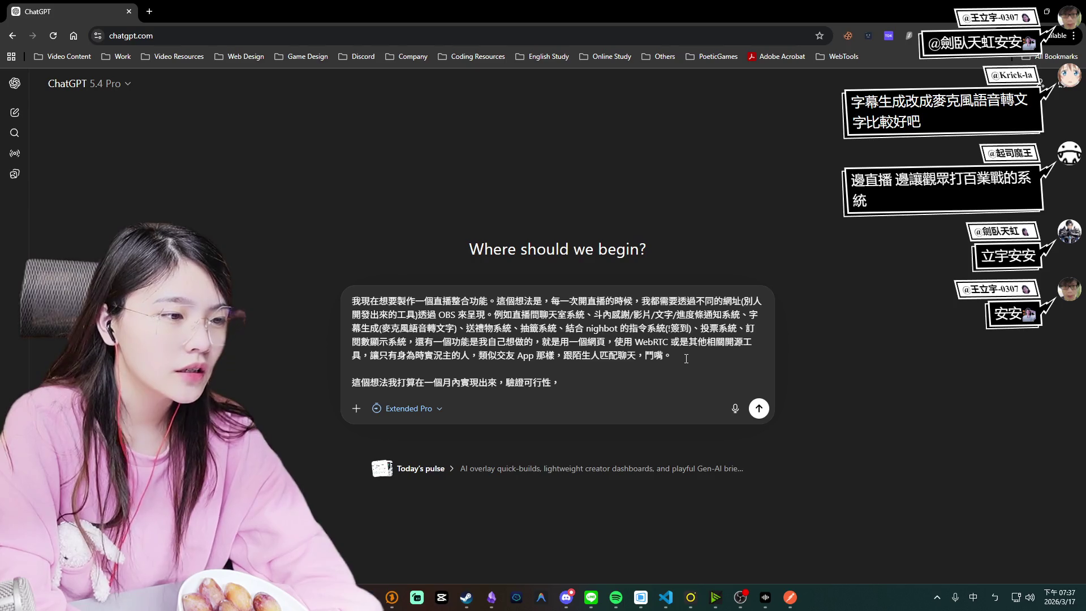
text(並且)
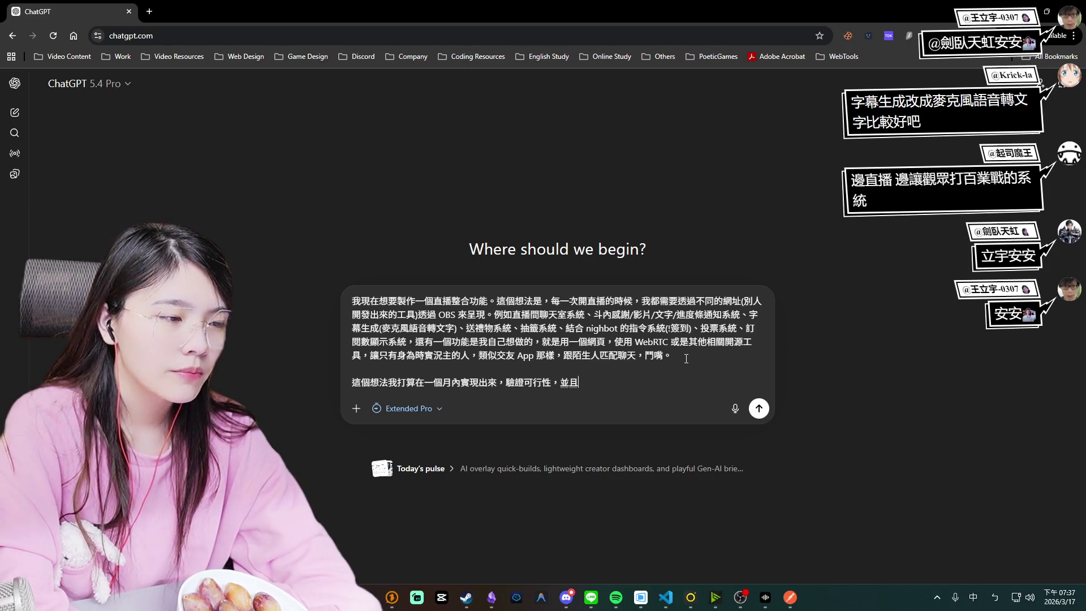
text(來會開放)
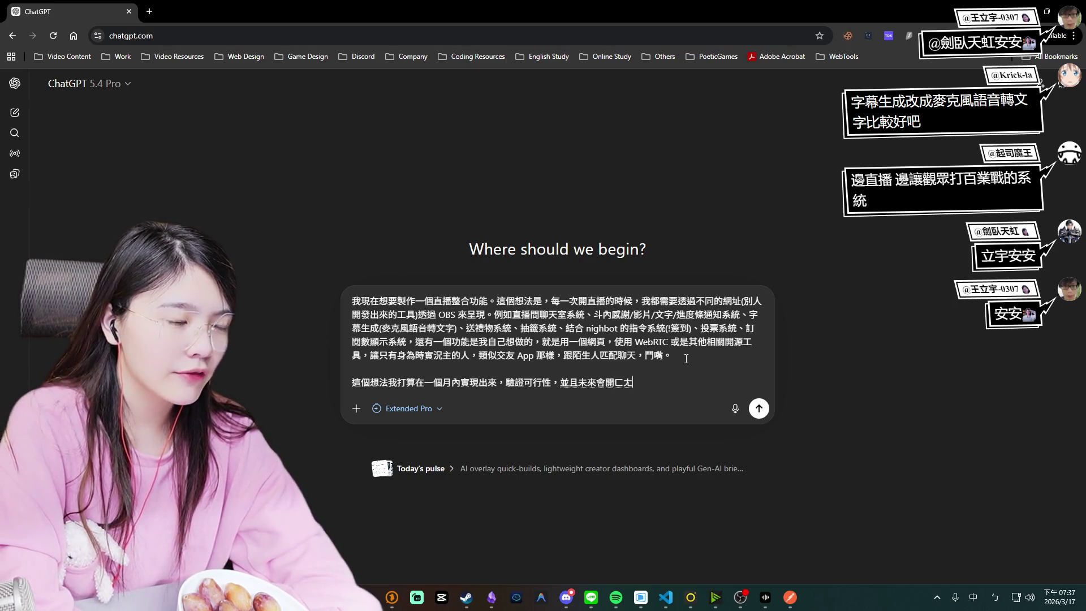
text(給其他實況)
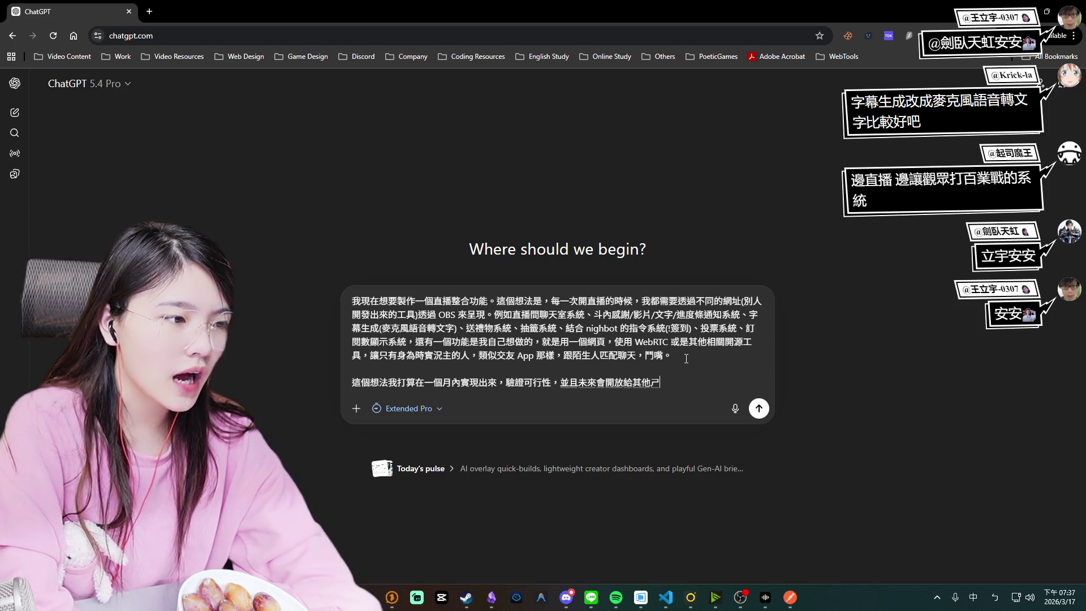
text(主使用，)
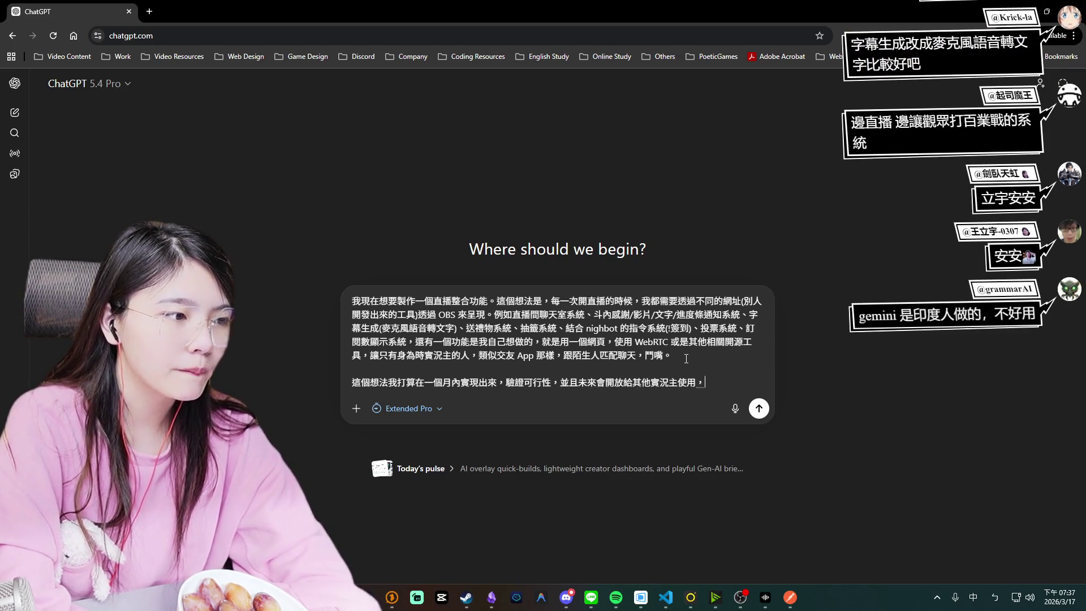
text(幫我)
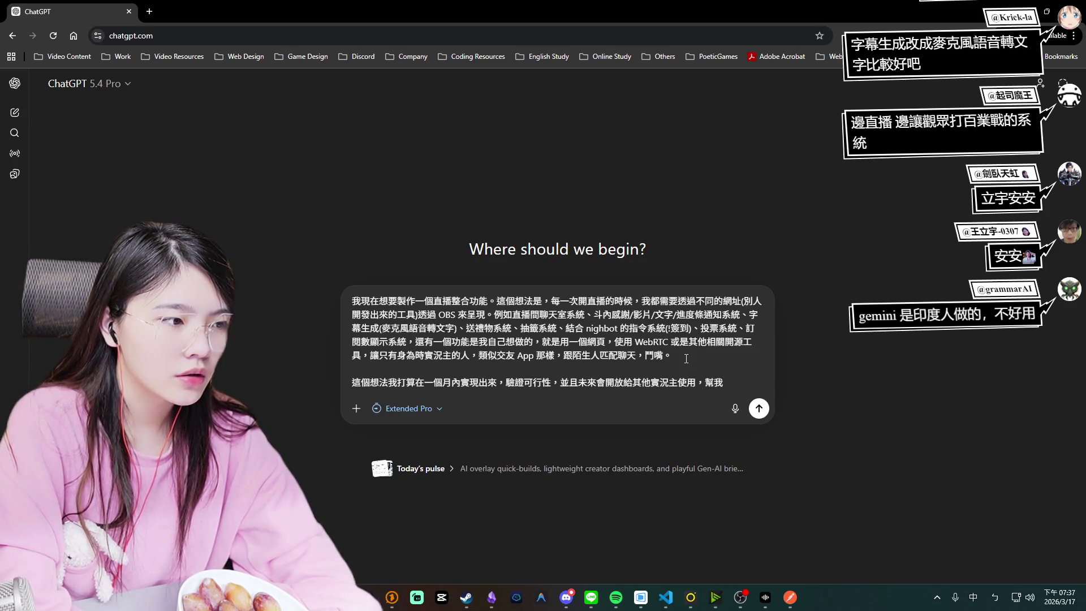
text(規ㄏㄨㄚ)
text(劃一下)
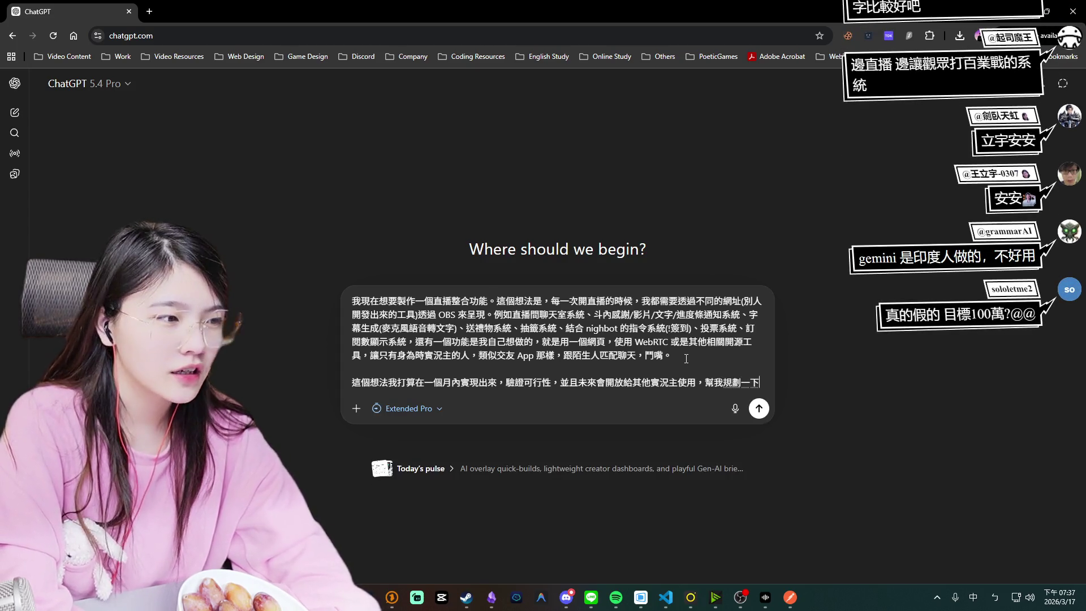
text(。並且告ㄙㄨ)
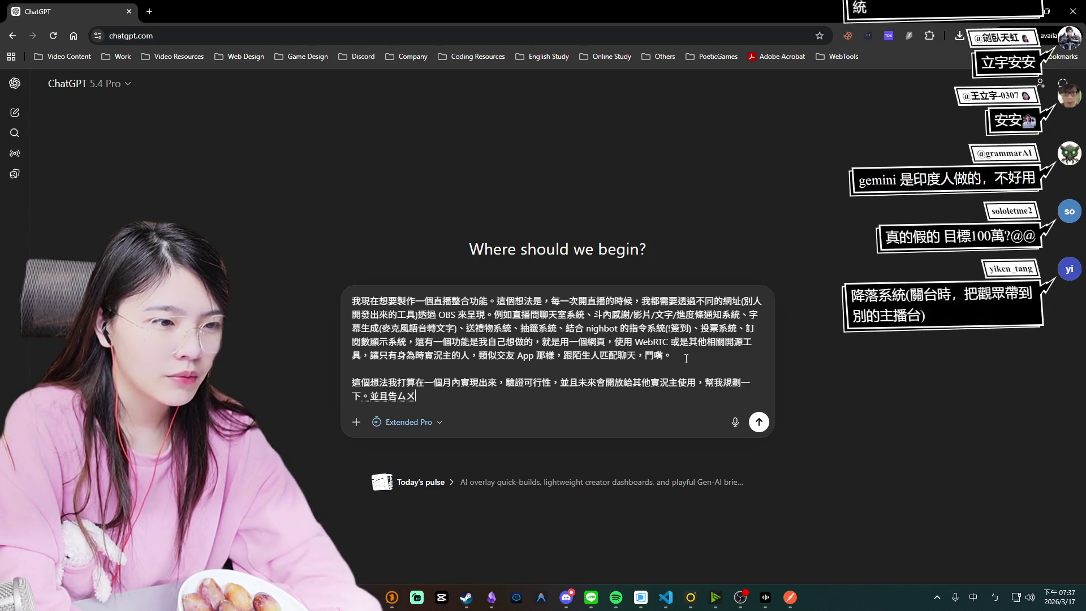
Ask what items remain and who the competitors are, and begin stating no exe will be built.
text(個)
text(項目)
text(還ㄧㄡ)
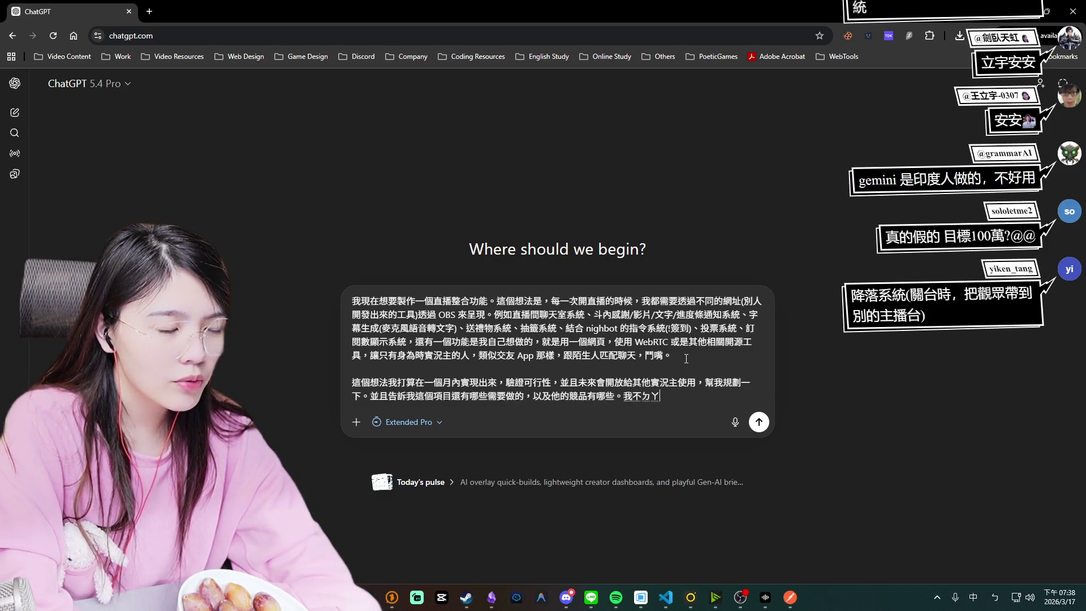
text(發出一一)
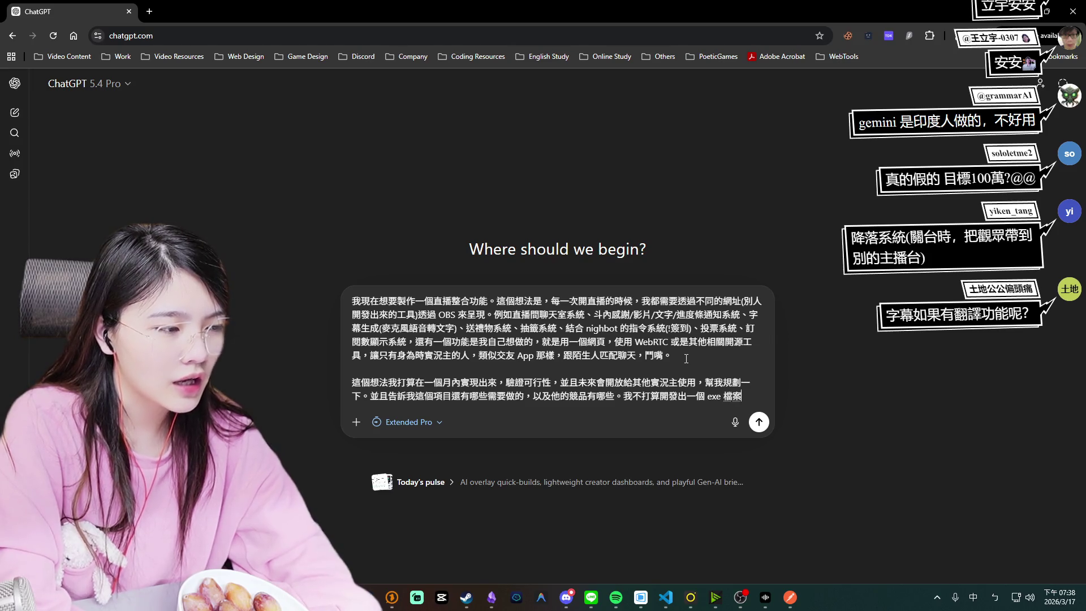
text(我ㄓ)
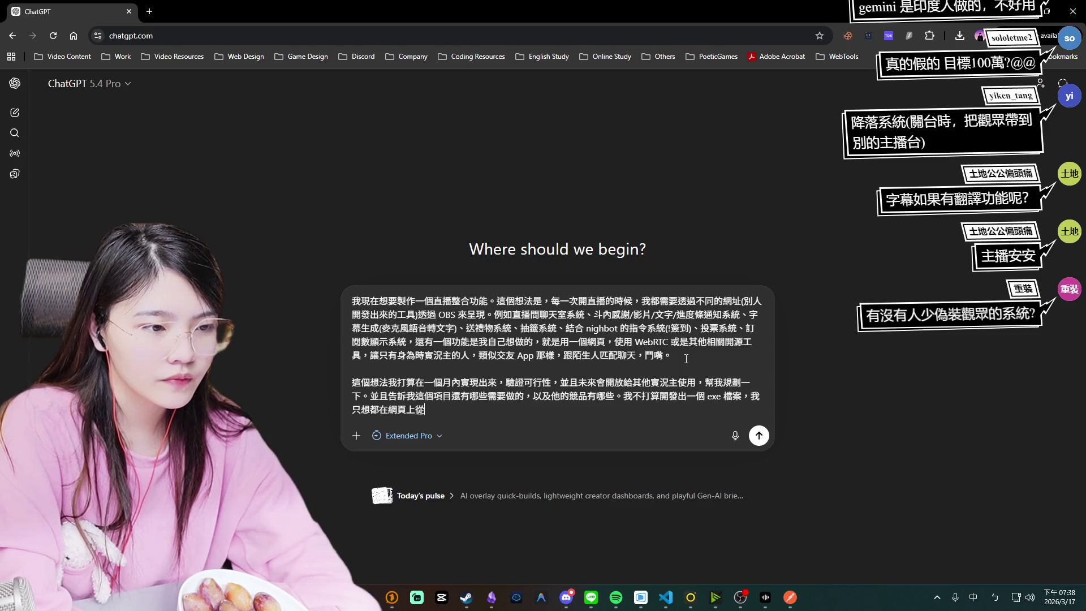
Finish the last sentence, saying a web-only version avoids spending much money, and send the prompt.
text(現就好了。實況主ㄓ)
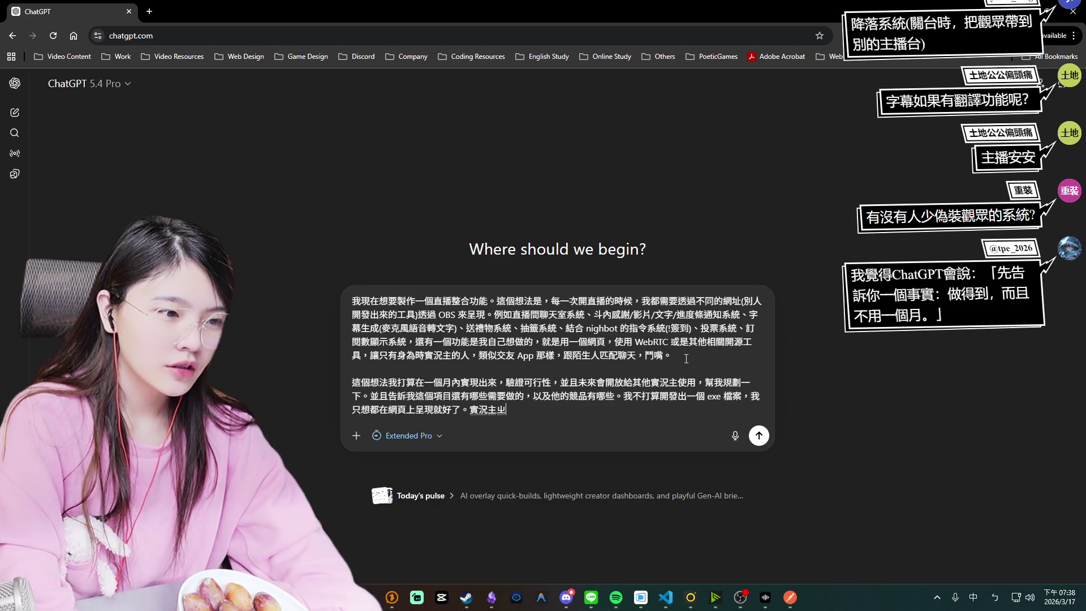
text(個ㄨㄥ)
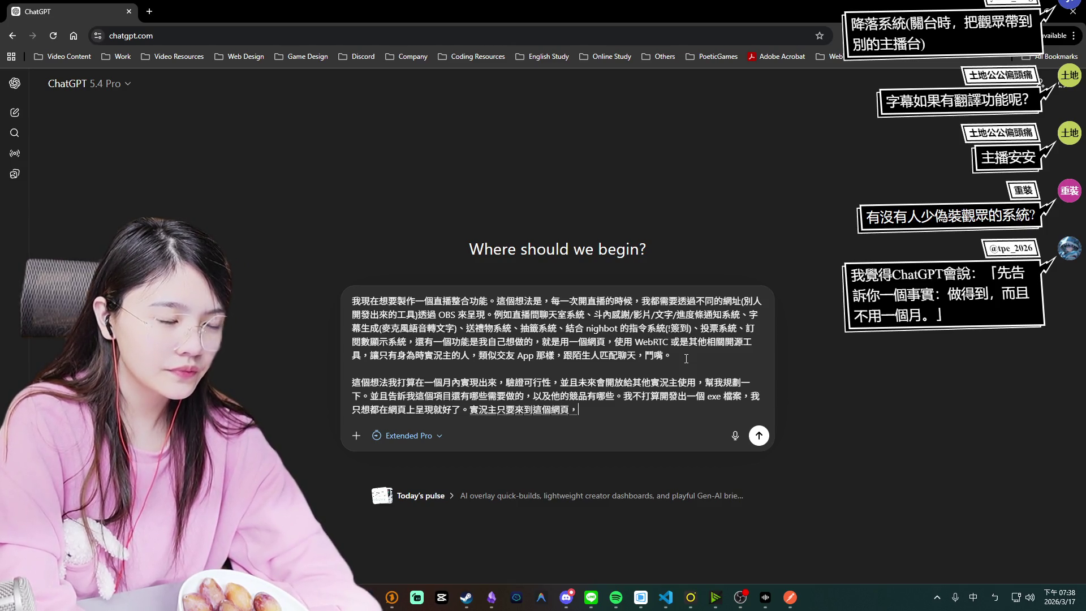
text(ㄓㄝㄕ)
key(BackSpace)
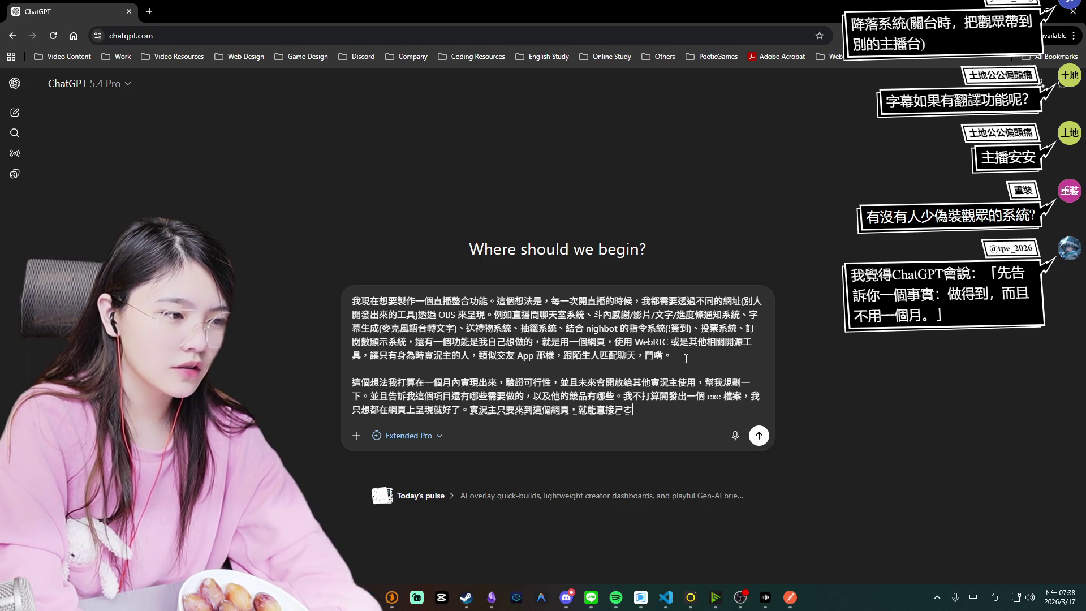
text(ˇㄐㄧˊˋㄓㄜˋㄒㄧㄝ ㄒㄧˋㄊㄨㄥˇ，)
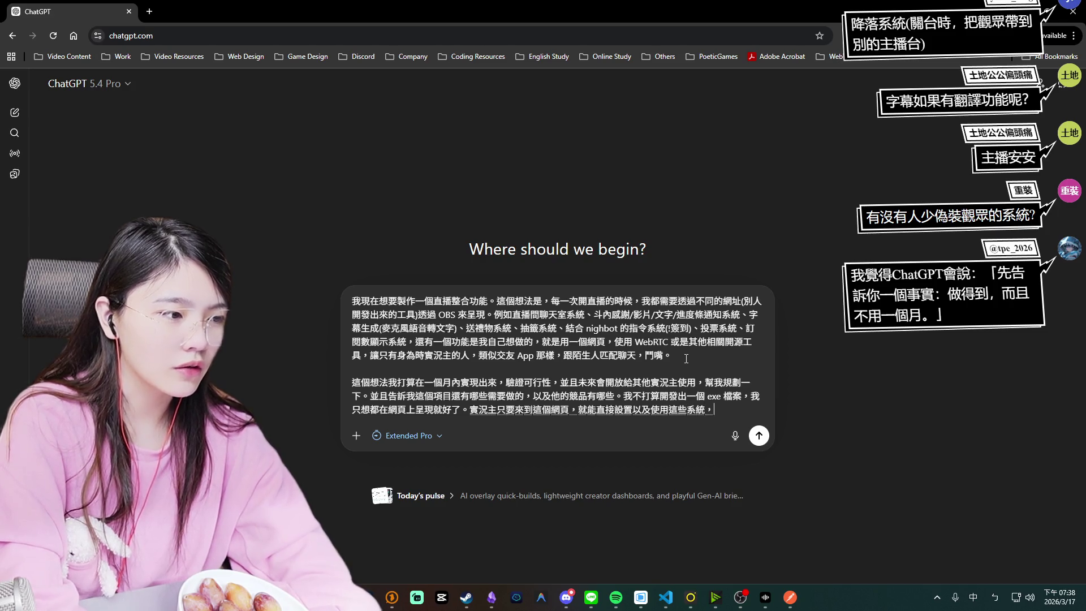
text(ㄝˇ)
key(Return)
text(ㄅㄨˋˋㄏㄨㄚ ㄋㄚˋㄇㄜ˙ㄉㄨㄛ ㄑㄧㄢˊ)
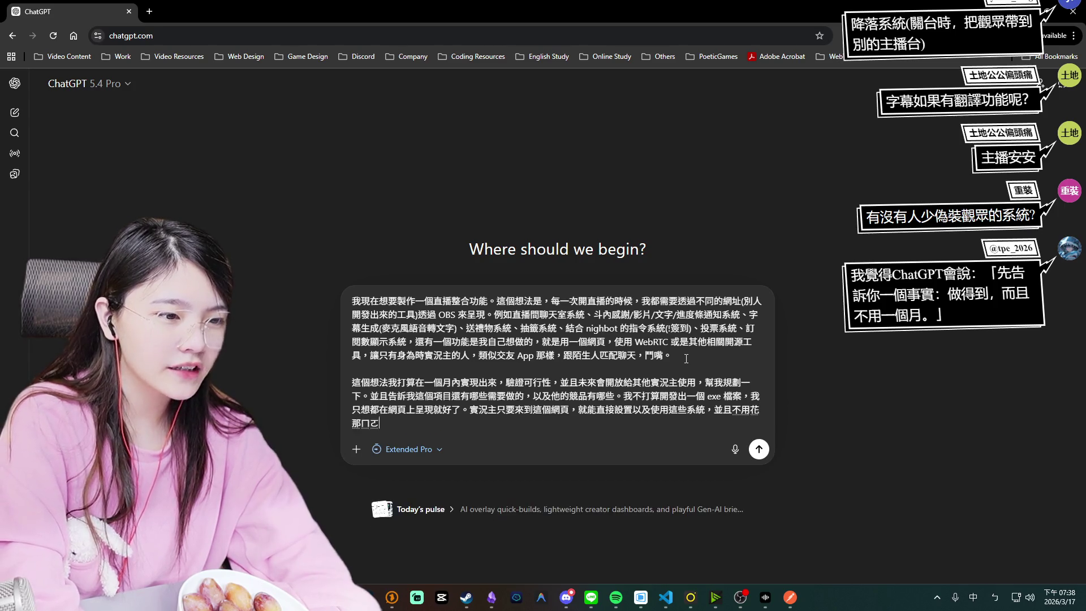
key(Return)
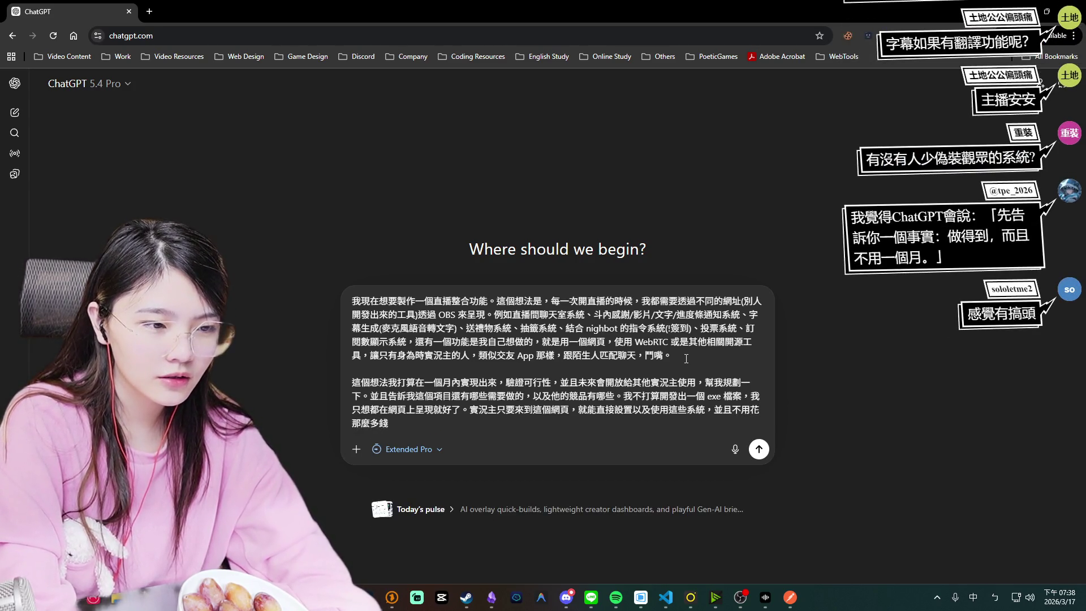
key(Return)
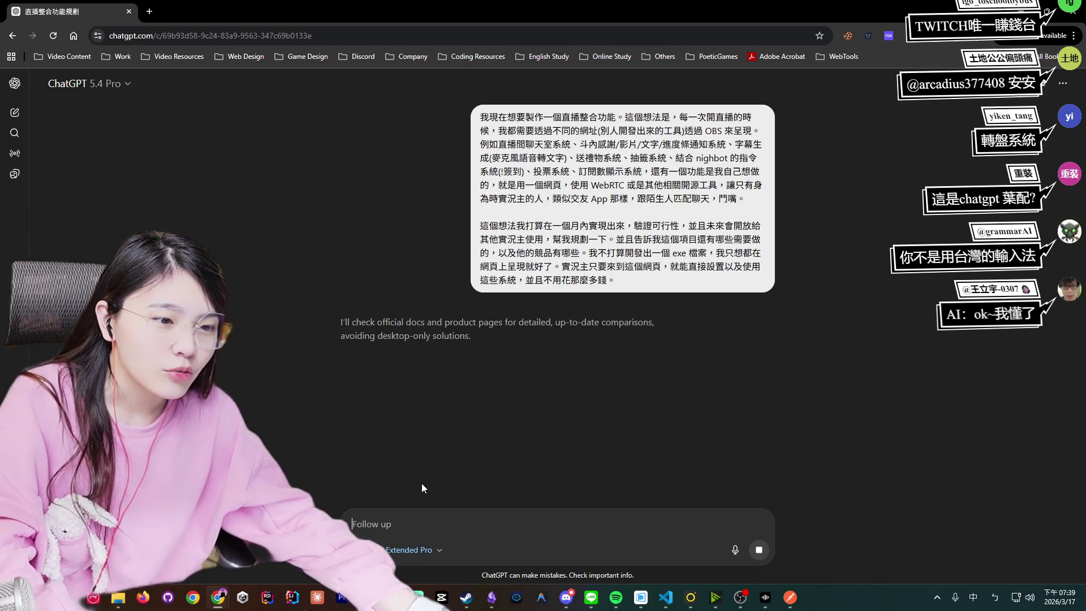
Type and erase a follow-up about the Taiwanese input method, then select the reply's first paragraph.
text(我是用台灣的輸入ㄚ)
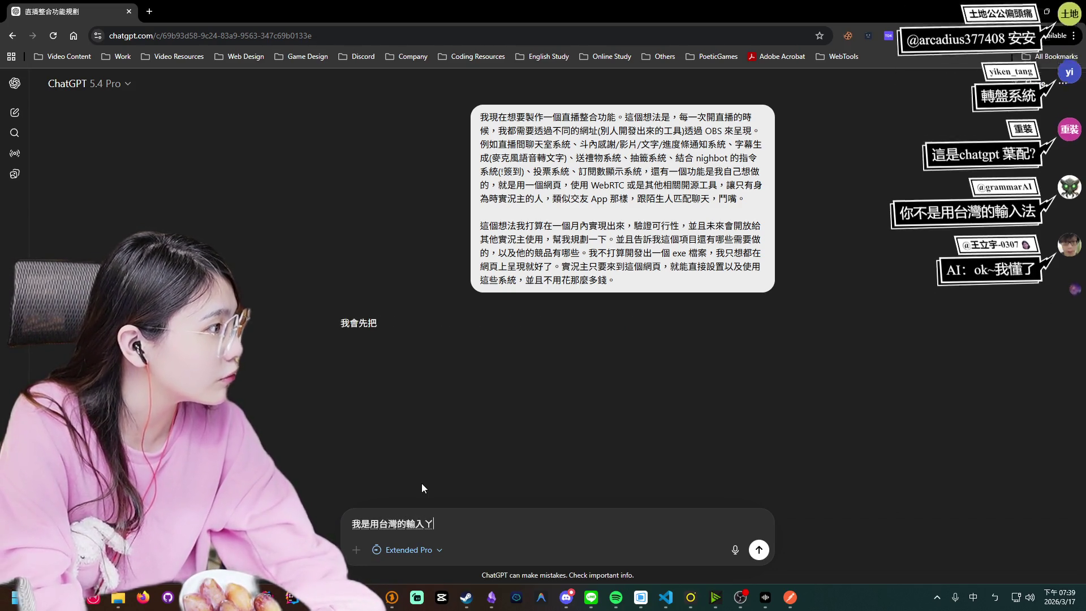
key(BackSpace)
key(BackSpace)
key(BackSpace)
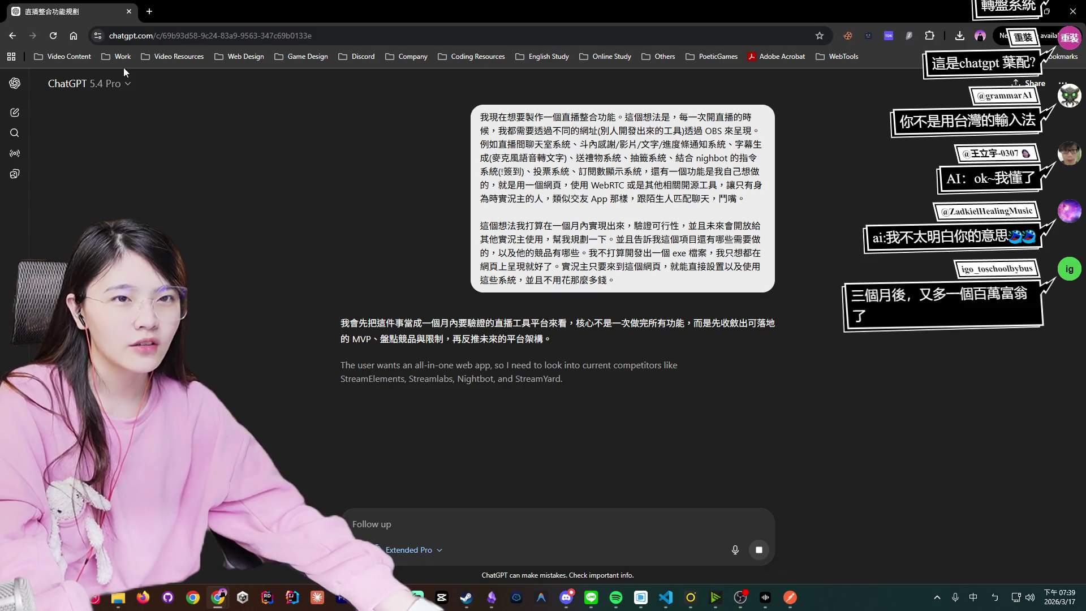
triple_click(551, 336)
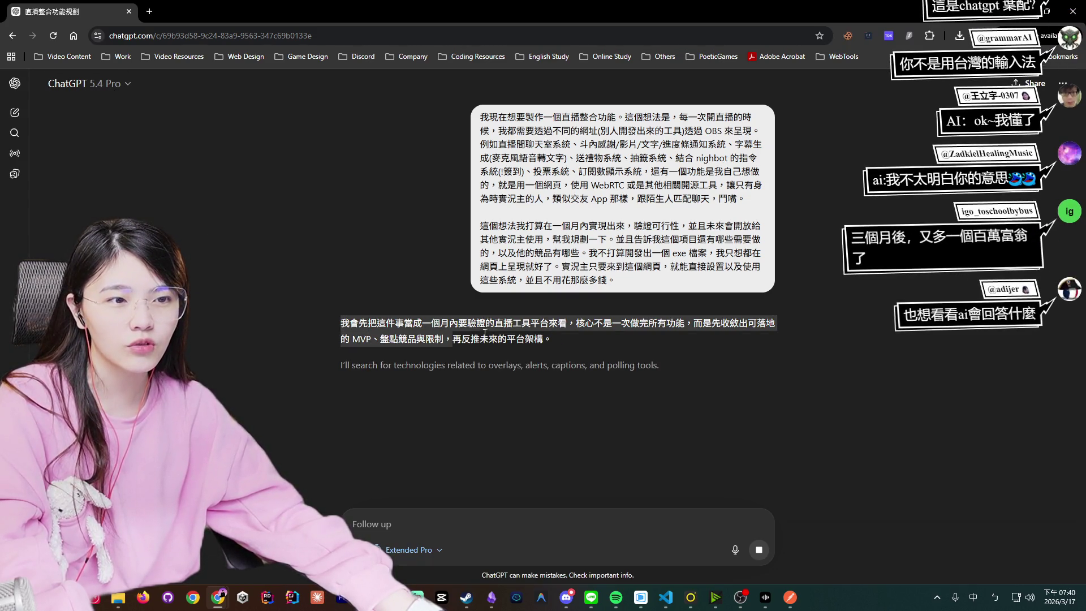
click(589, 336)
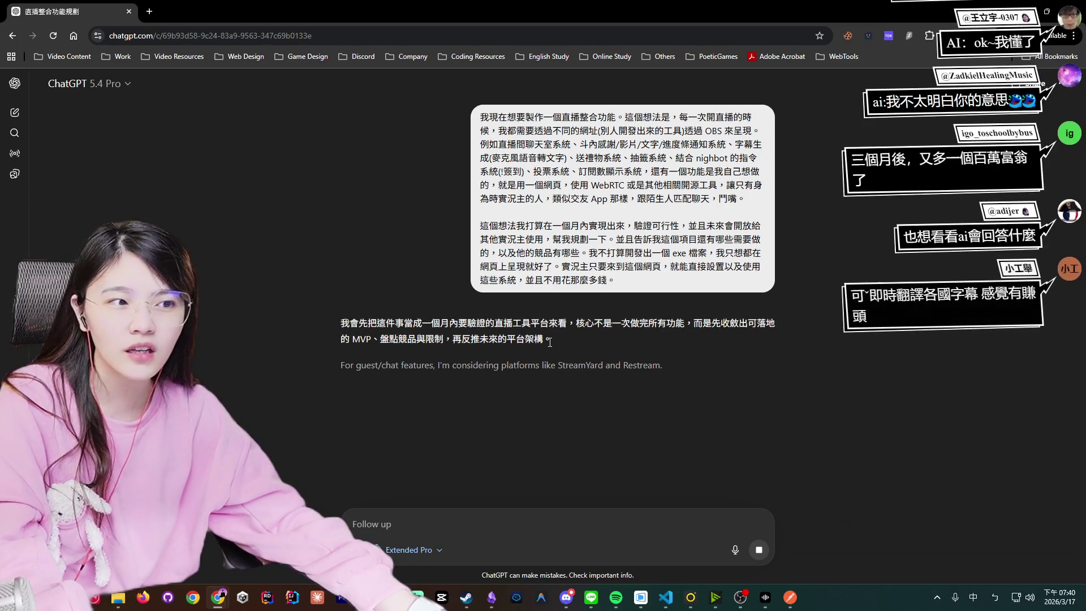
triple_click(560, 337)
click(448, 328)
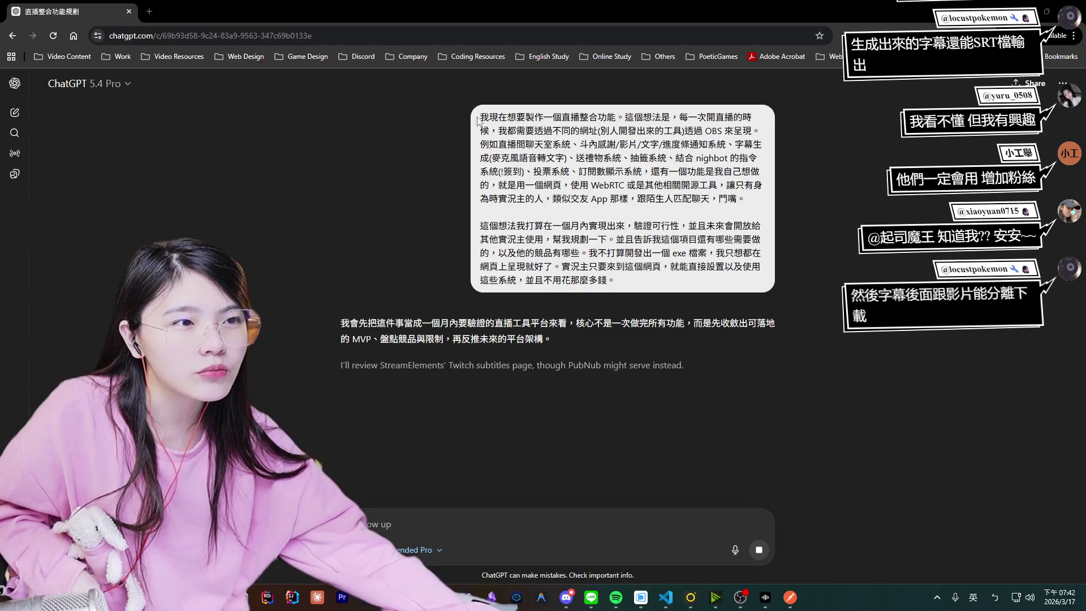
Reread the submitted livestream toolkit prompt by highlighting it twice while Pro keeps thinking.
drag(480, 116, 694, 313)
click(693, 313)
drag(615, 281, 480, 125)
click(531, 152)
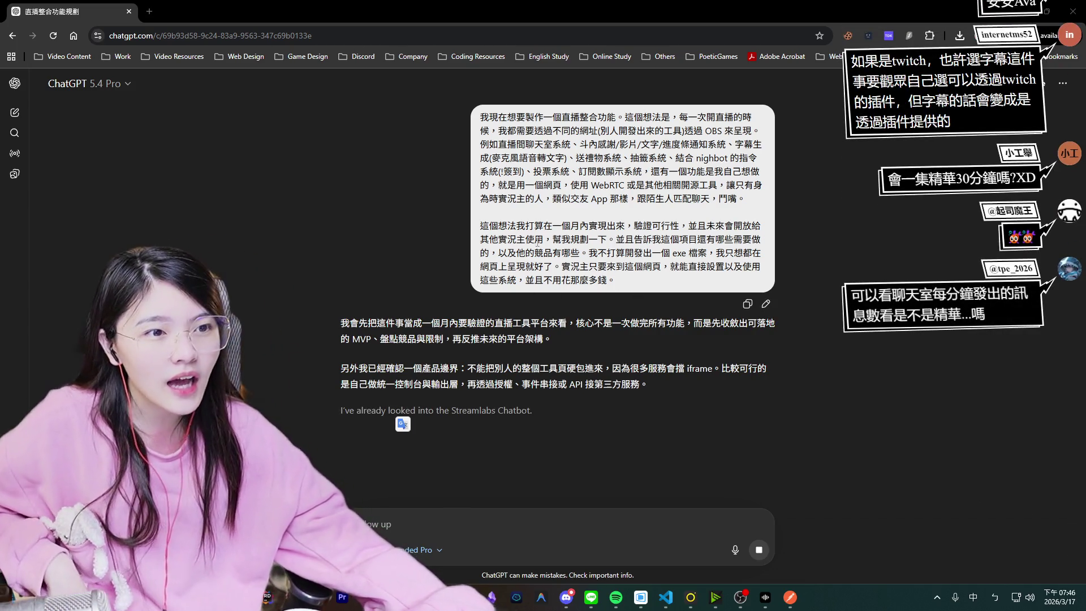
Highlight part of the prompt, including the word 實況主, while Pro streams its opening paragraphs.
drag(560, 226, 636, 240)
double_click(579, 266)
click(648, 257)
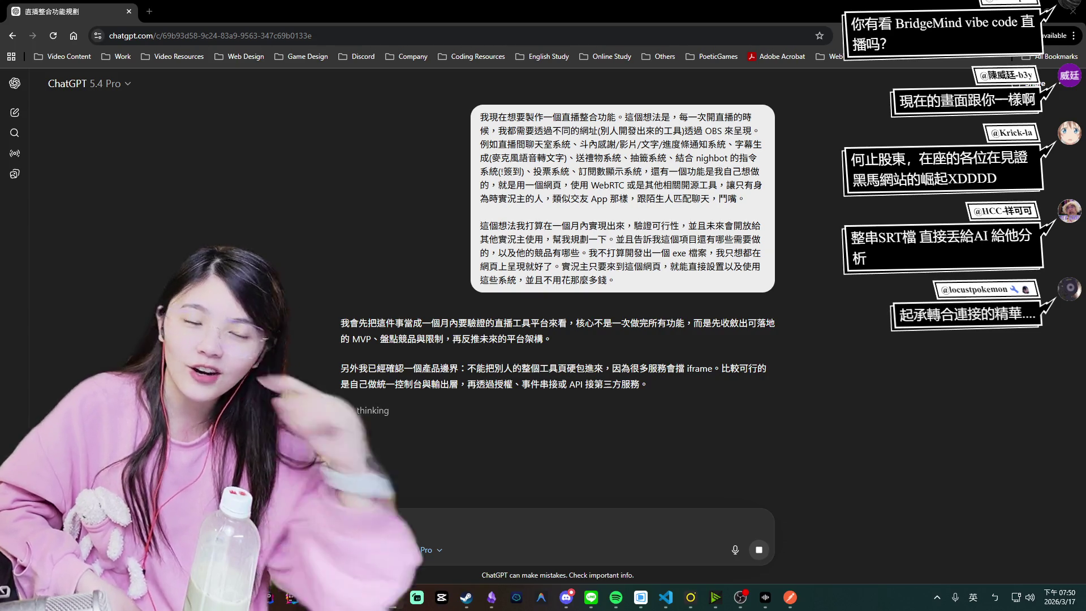
Refocus the ChatGPT window and switch the input method to English while Pro writes the competitor paragraph.
click(439, 336)
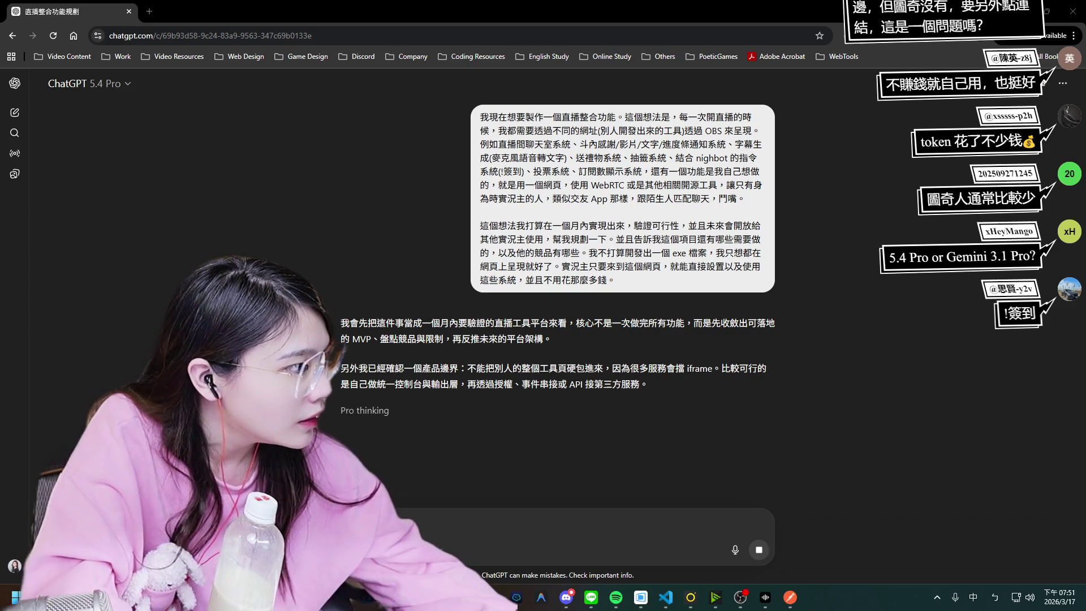
key(shift)
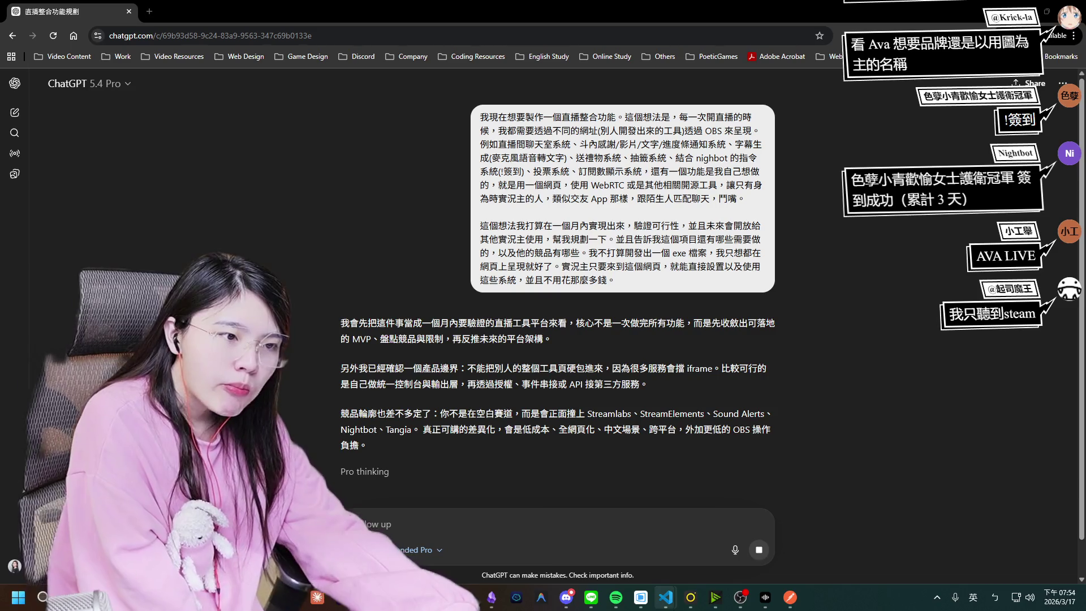
click(351, 334)
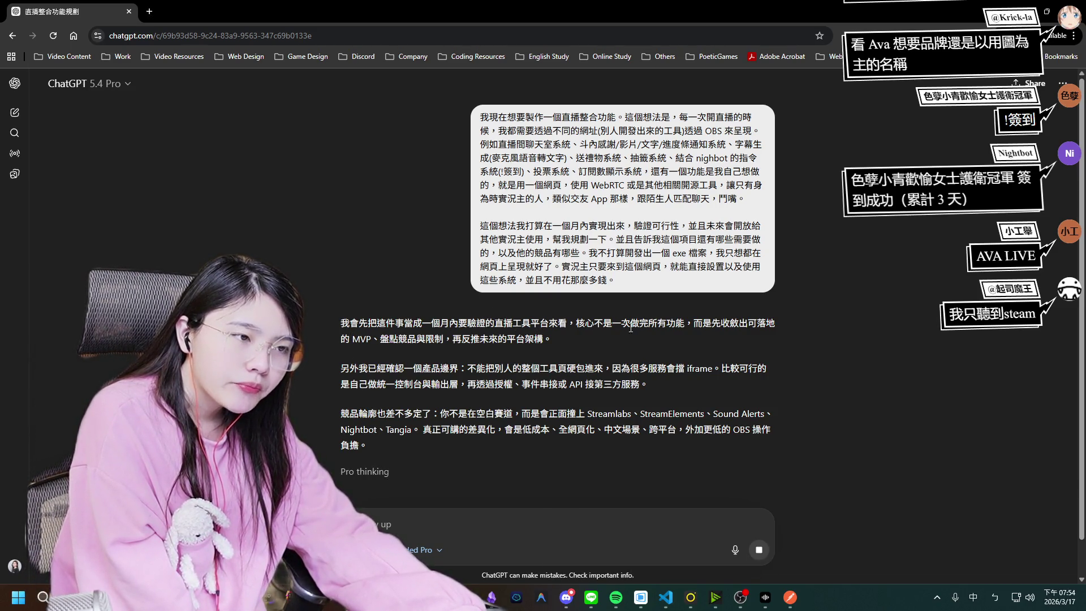
scroll(630, 328, down, 1)
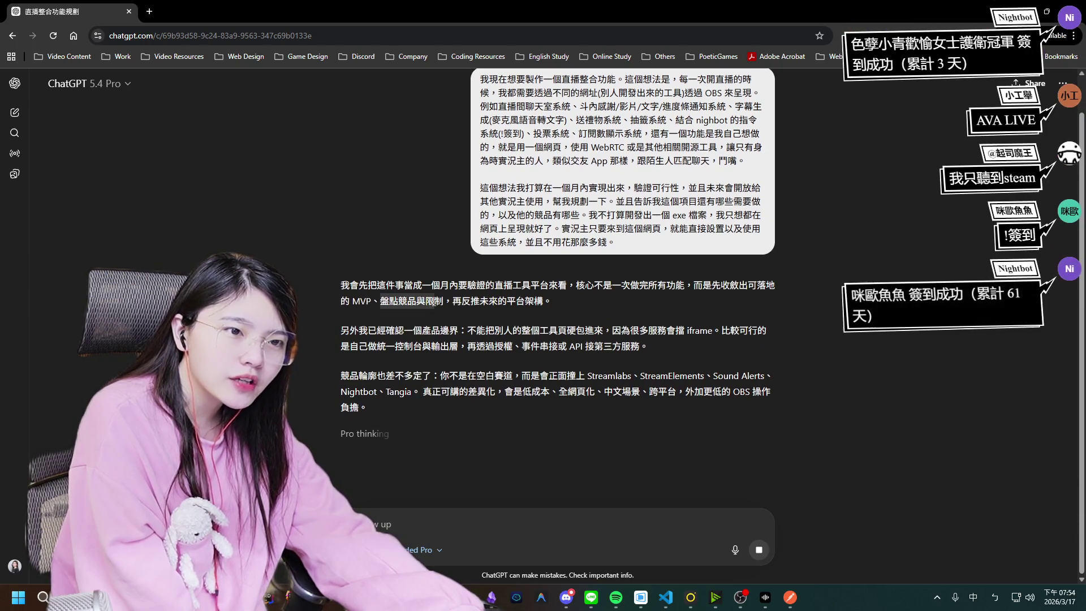
drag(461, 301, 542, 306)
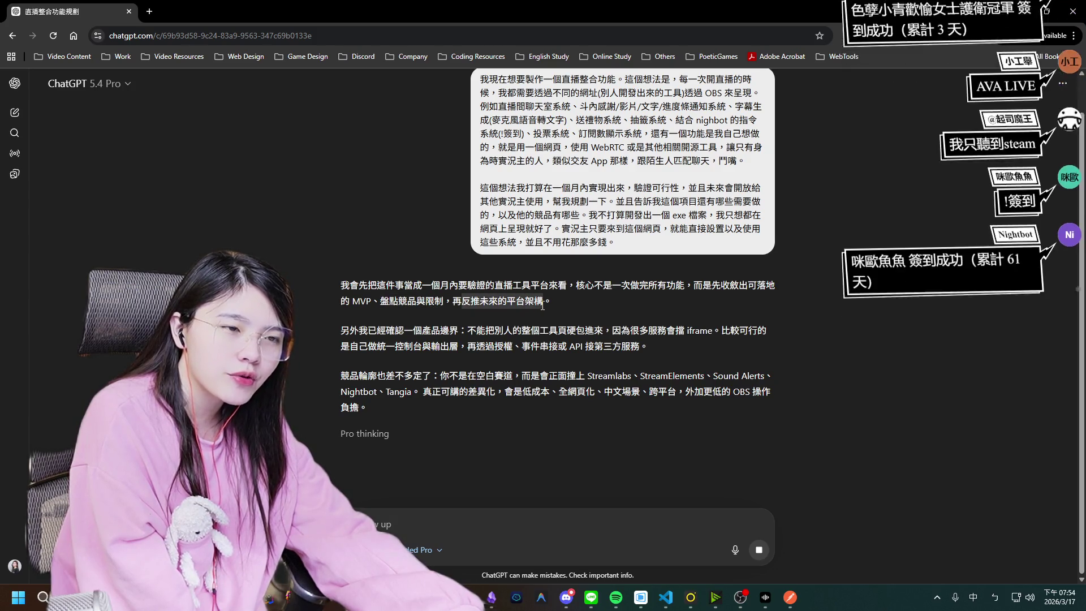
click(445, 336)
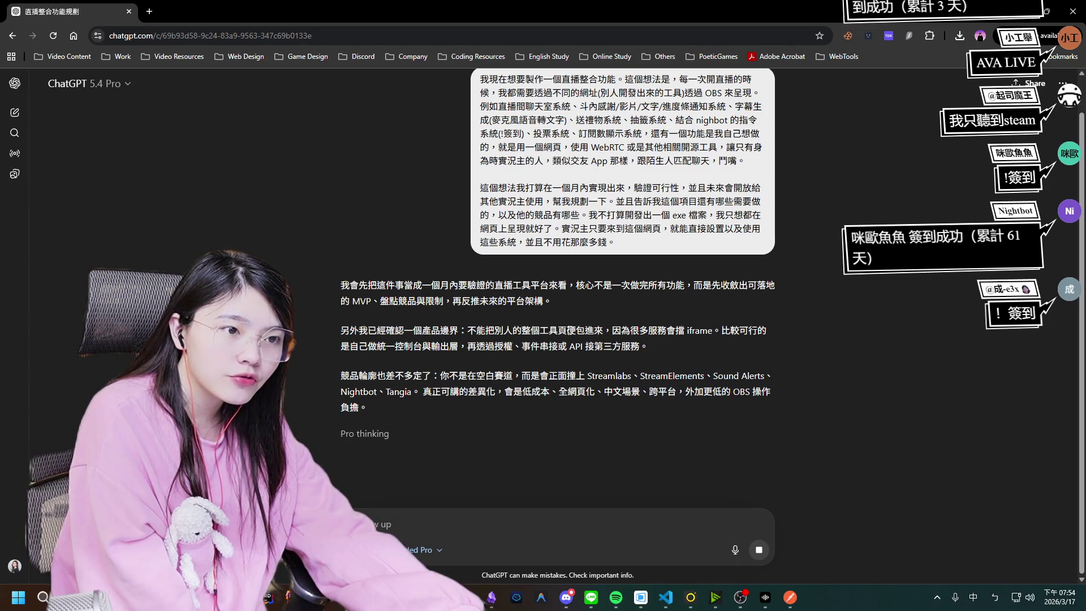
drag(615, 333, 703, 333)
click(703, 334)
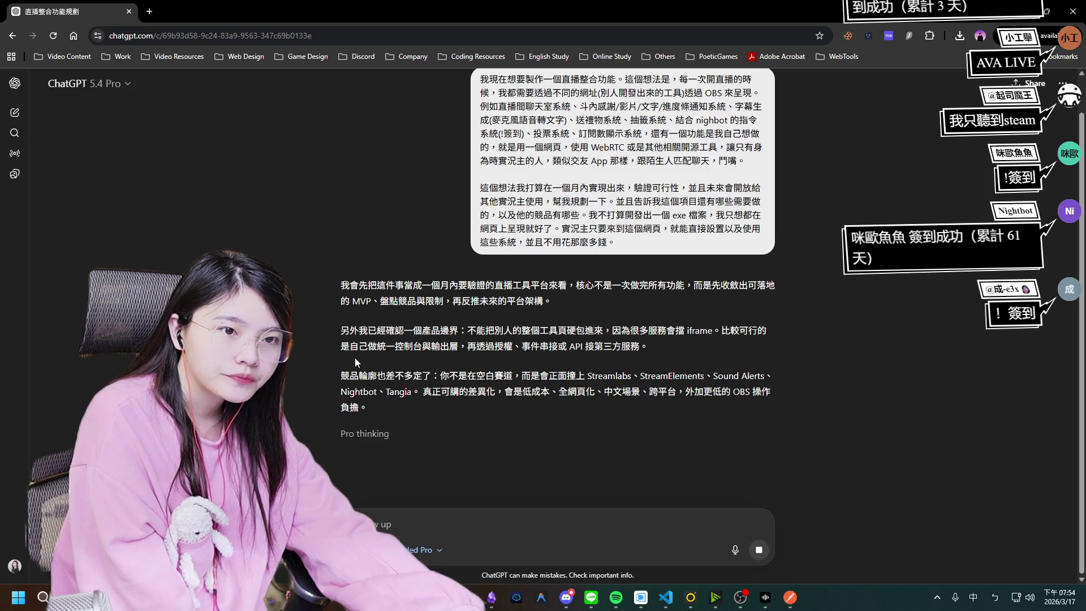
drag(377, 347, 458, 346)
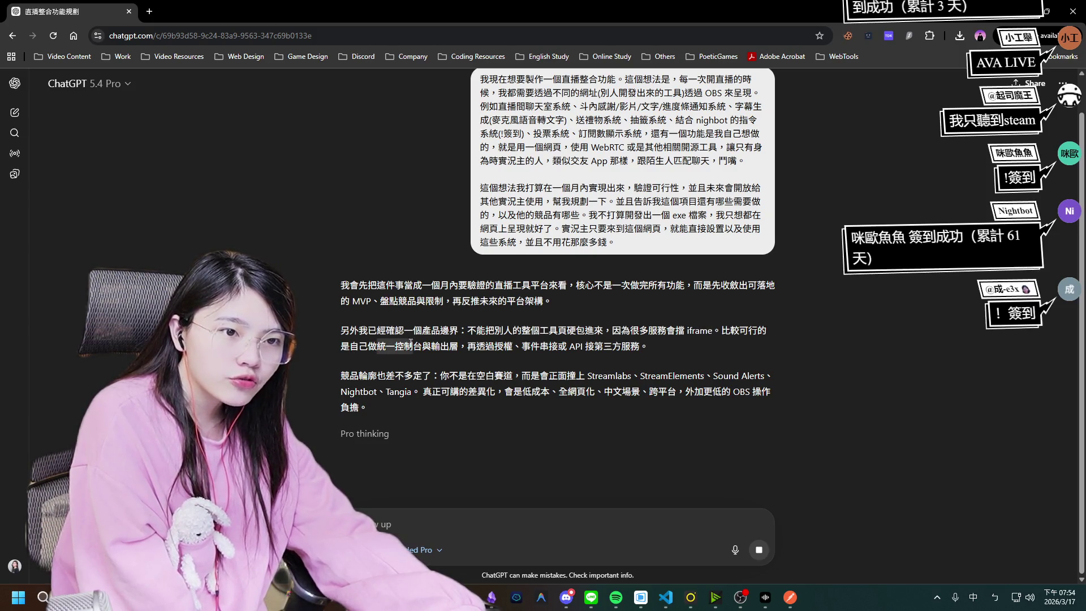
click(533, 342)
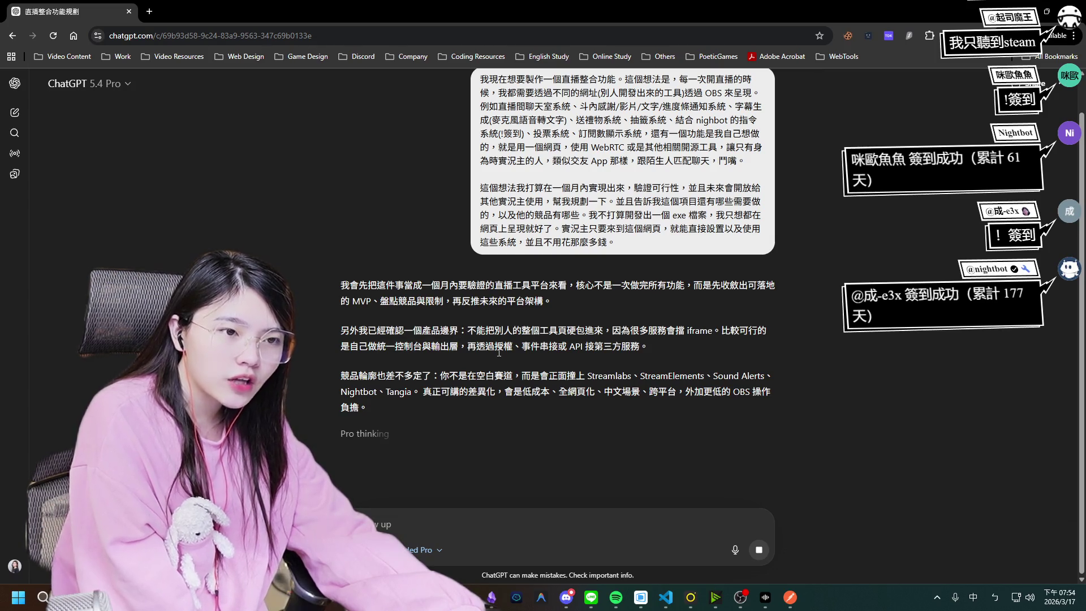
drag(539, 346, 636, 346)
click(412, 380)
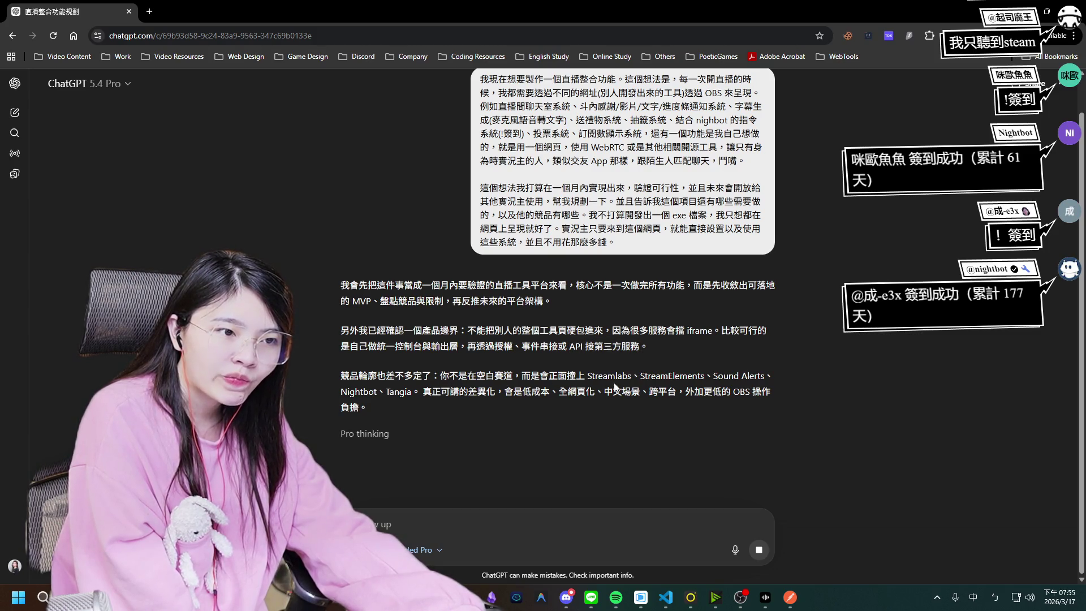
drag(587, 378, 654, 386)
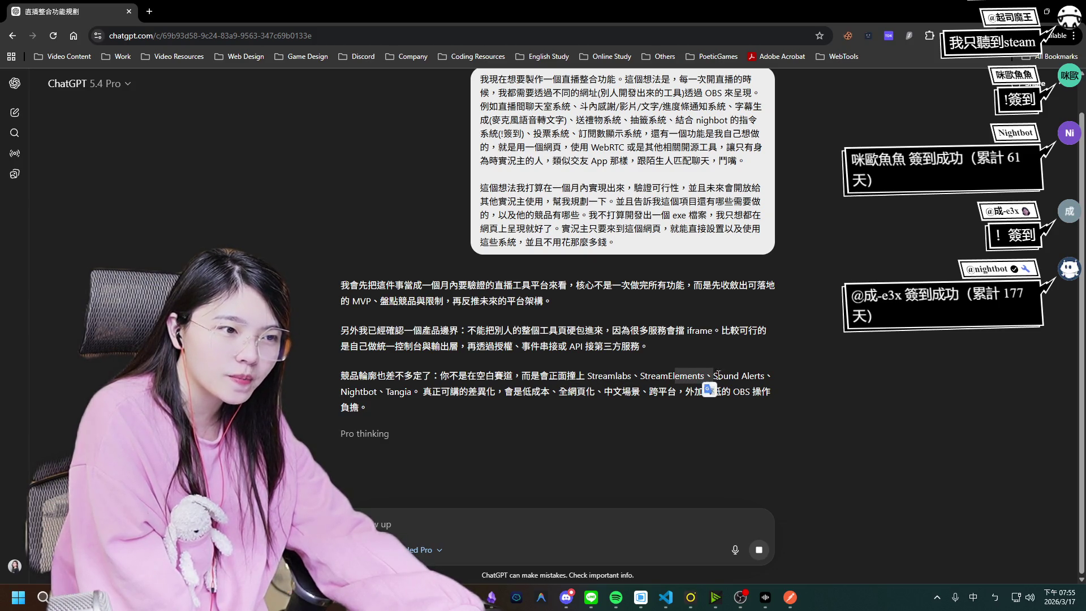
mouse_move(734, 376)
mouse_down()
mouse_move(771, 374)
mouse_move(705, 377)
mouse_up()
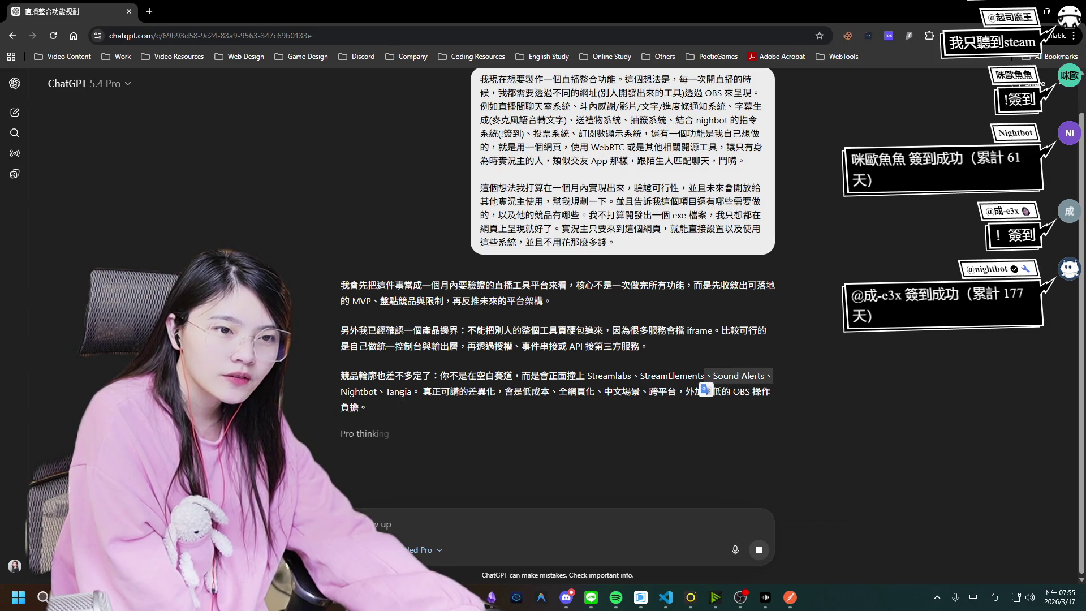
click(543, 403)
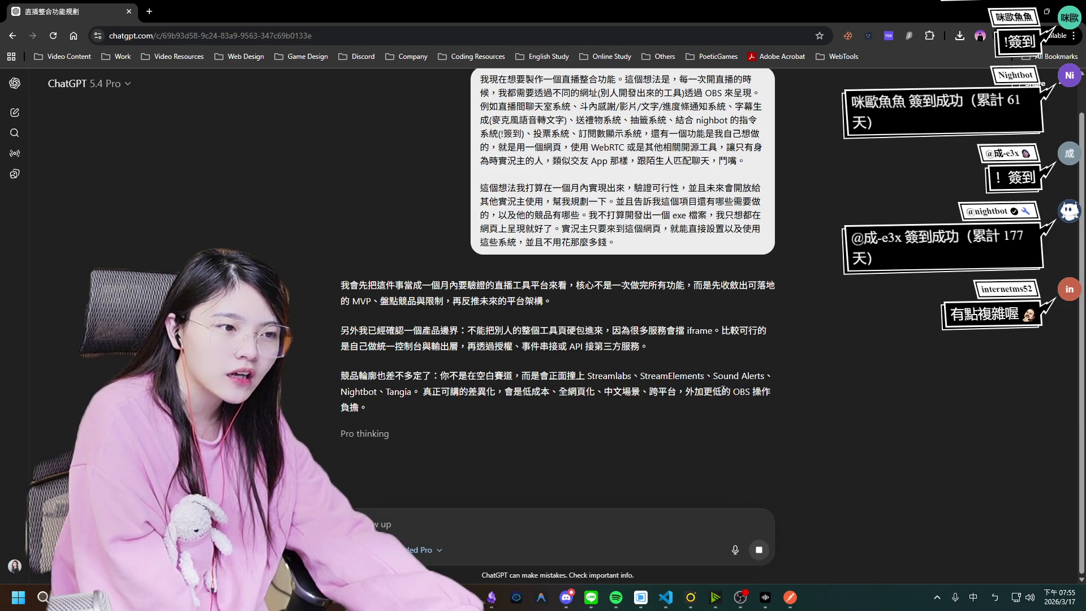
double_click(342, 402)
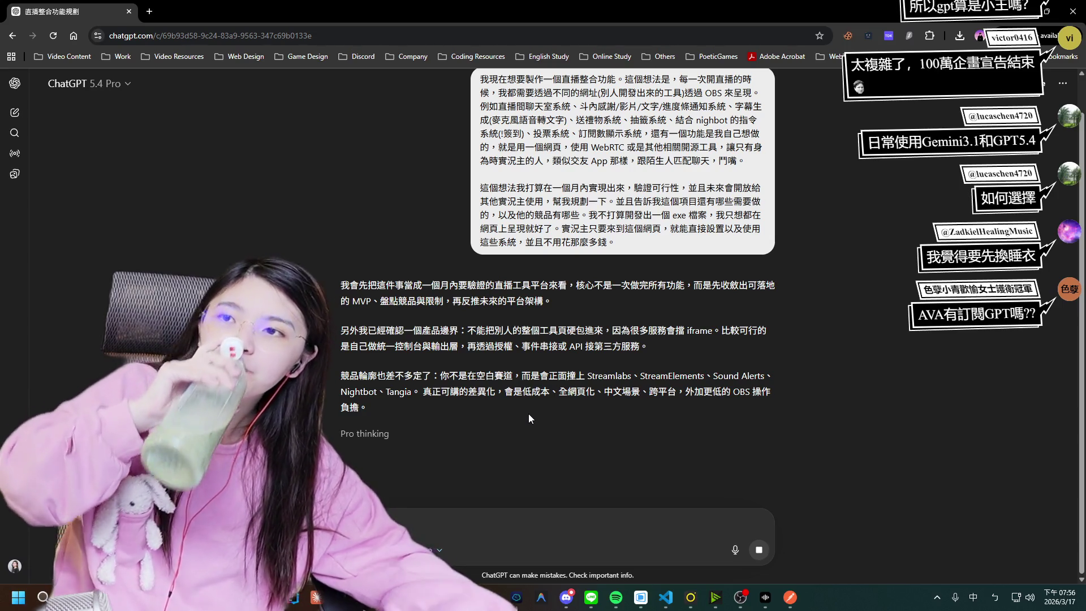
click(107, 97)
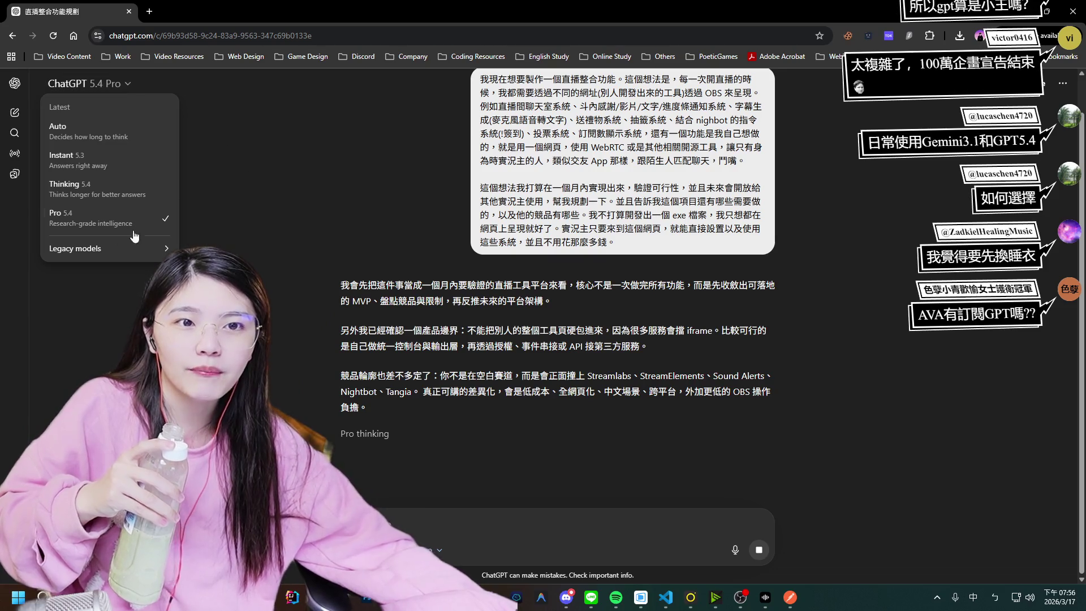
click(242, 224)
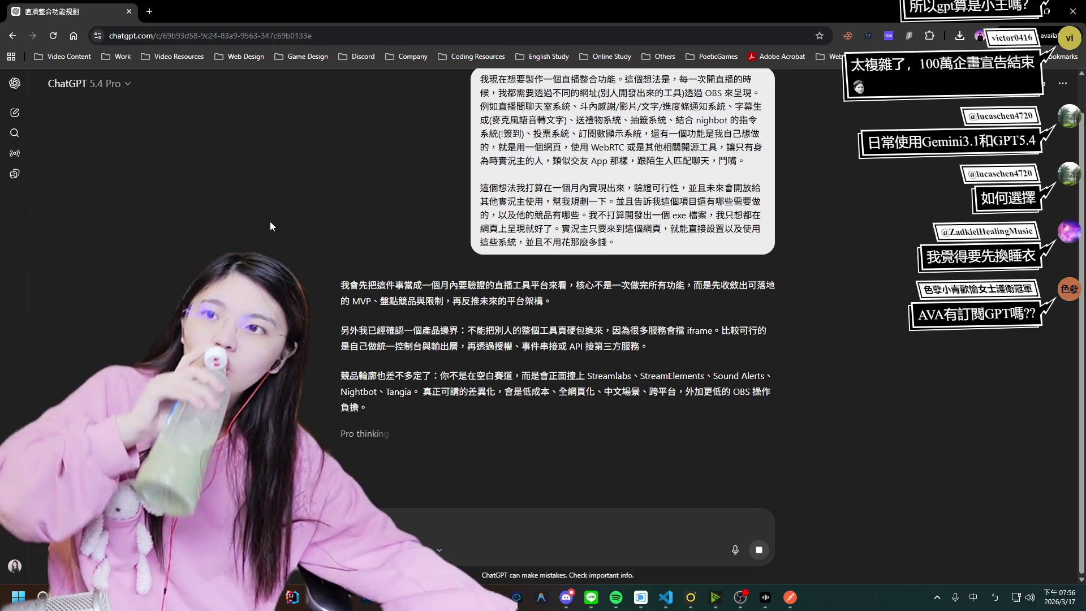
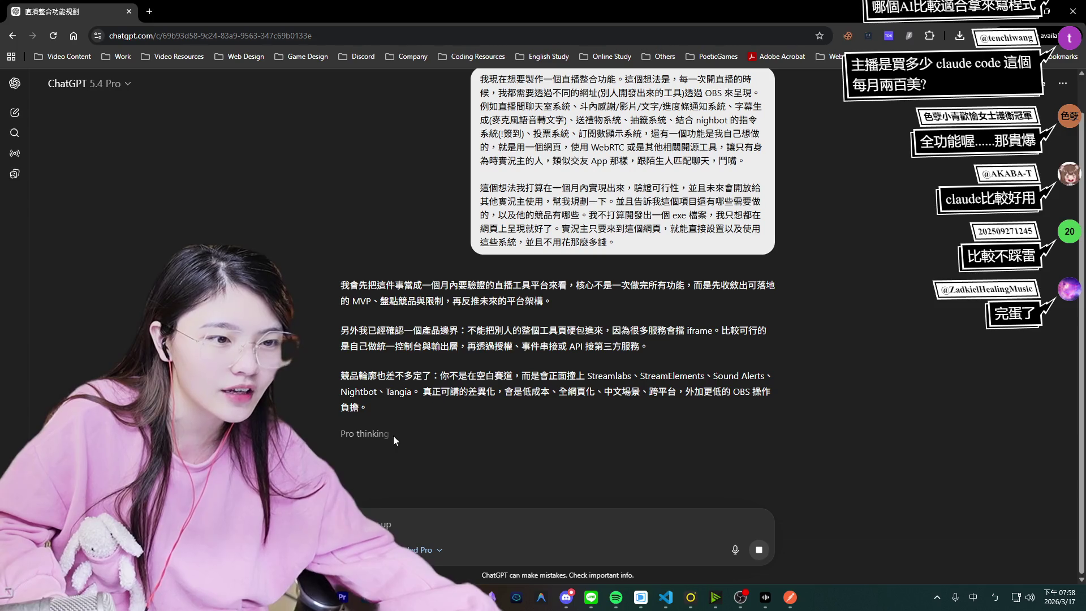
Show the Pro model's thinking details beside the chat, then switch to the Gemini window.
click(379, 435)
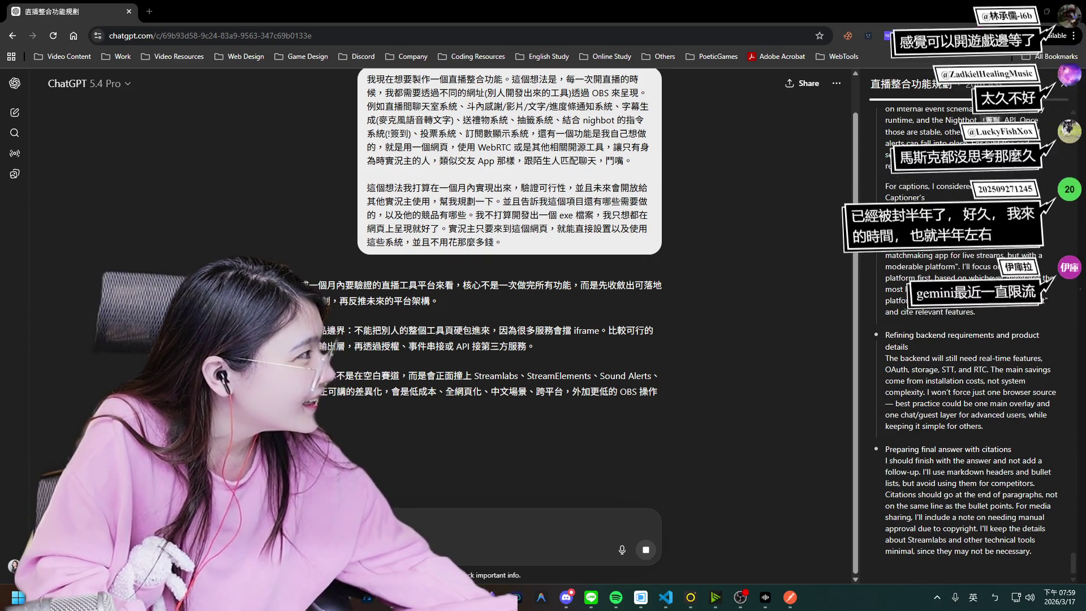
key(alt+Tab)
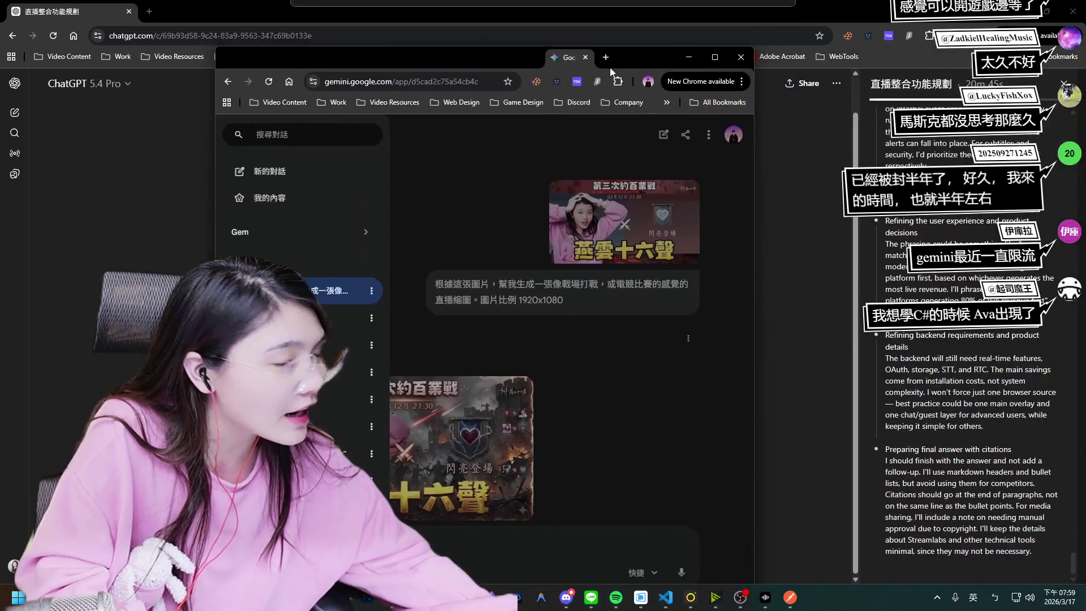
Merge the Gemini window into the main Chrome window and preview the battlefield stream thumbnail.
drag(277, 59, 314, 28)
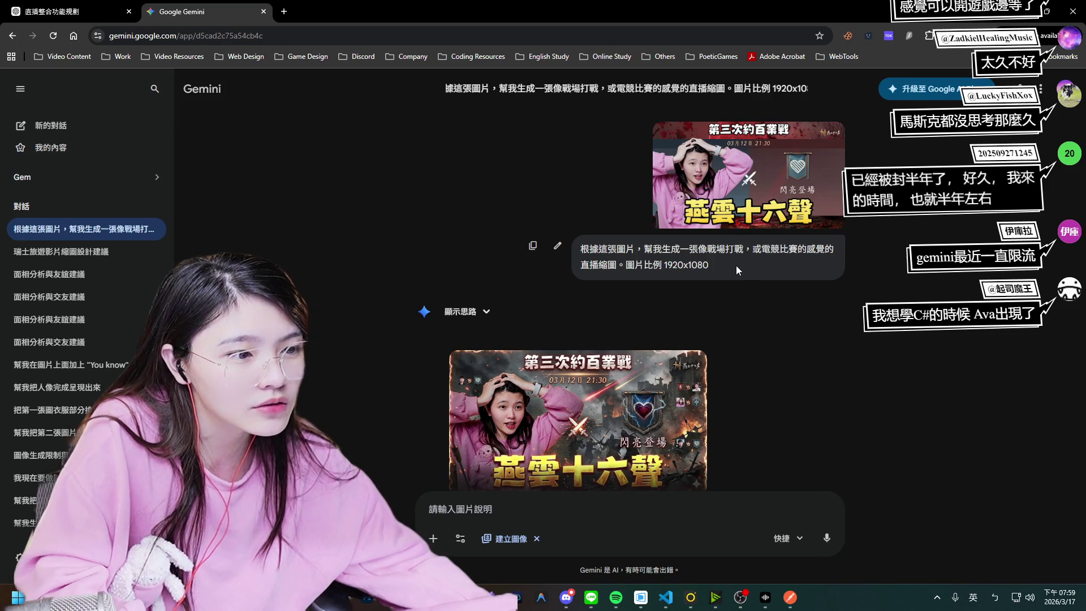
scroll(481, 432, down, 1)
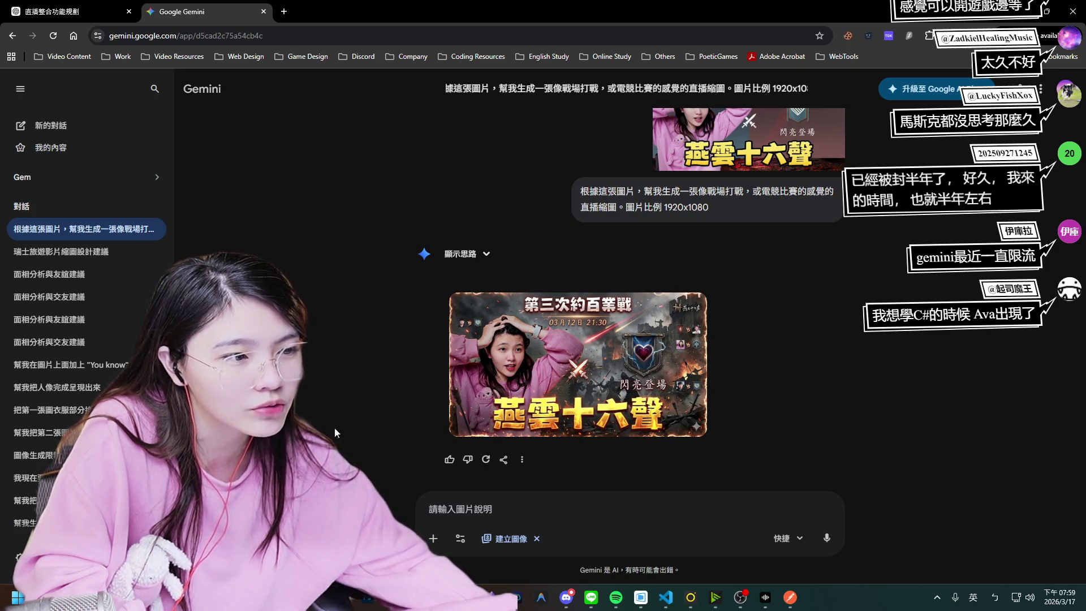
click(701, 356)
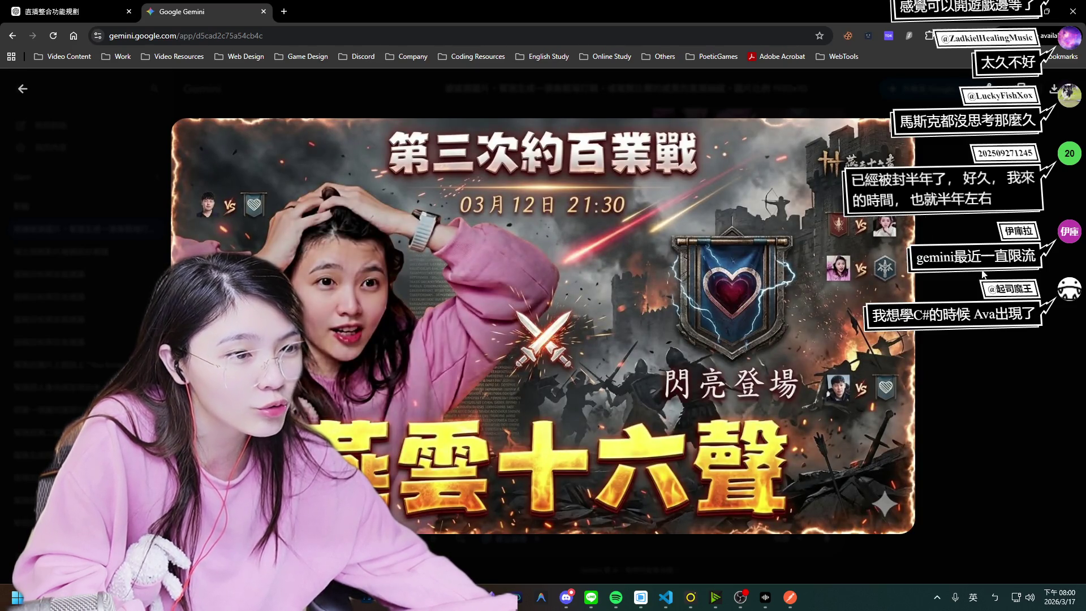
key(Escape)
Open the Swiss travel thumbnail chat and preview the original and edited street images full size.
click(61, 251)
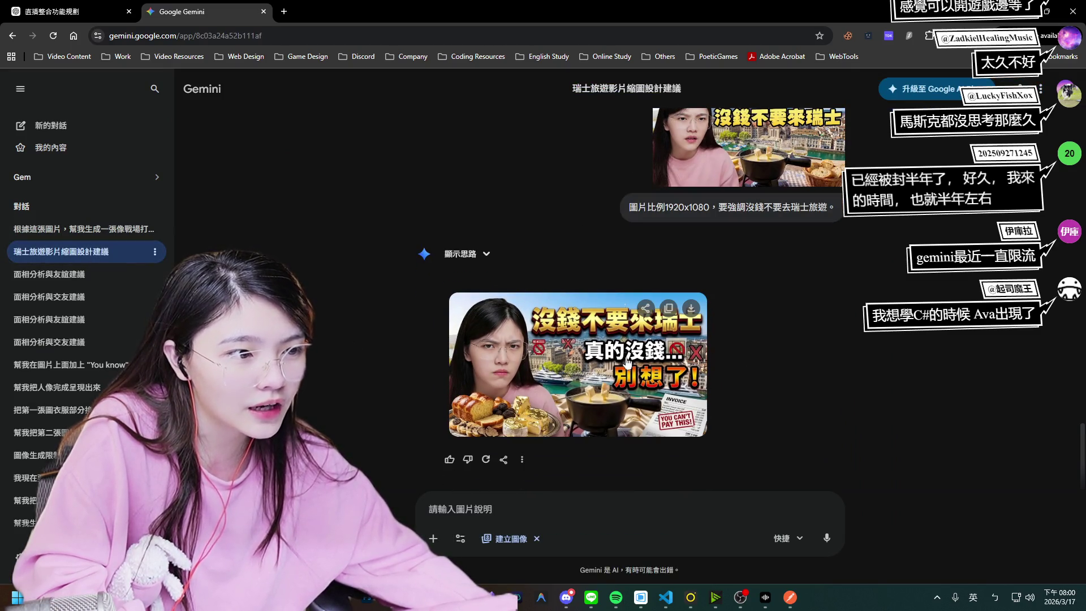
scroll(626, 362, up, 5)
scroll(622, 300, up, 5)
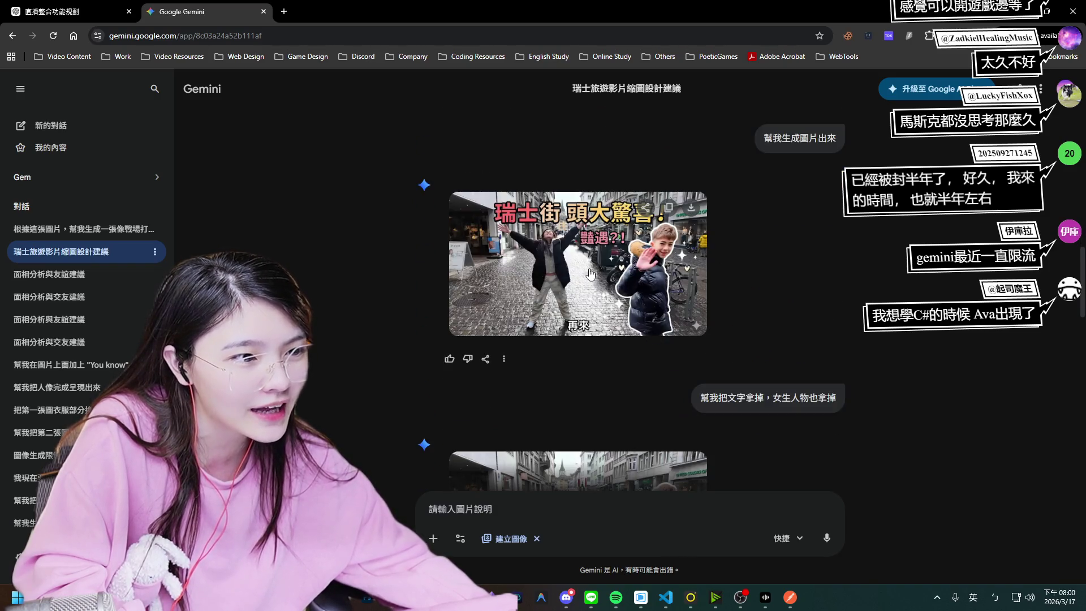
click(590, 274)
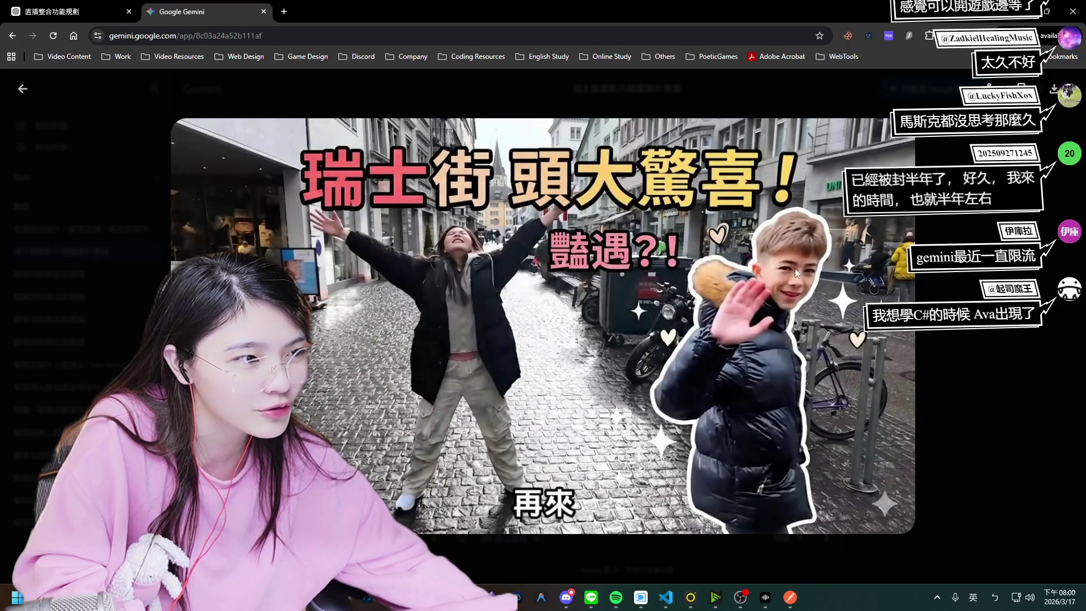
key(Escape)
scroll(687, 307, down, 5)
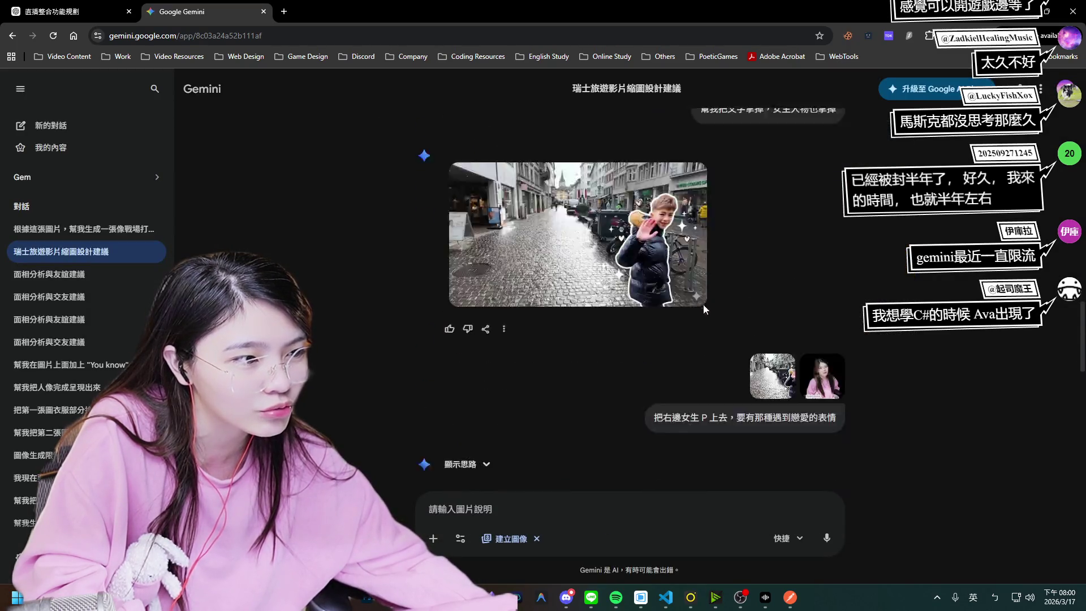
scroll(566, 367, up, 2)
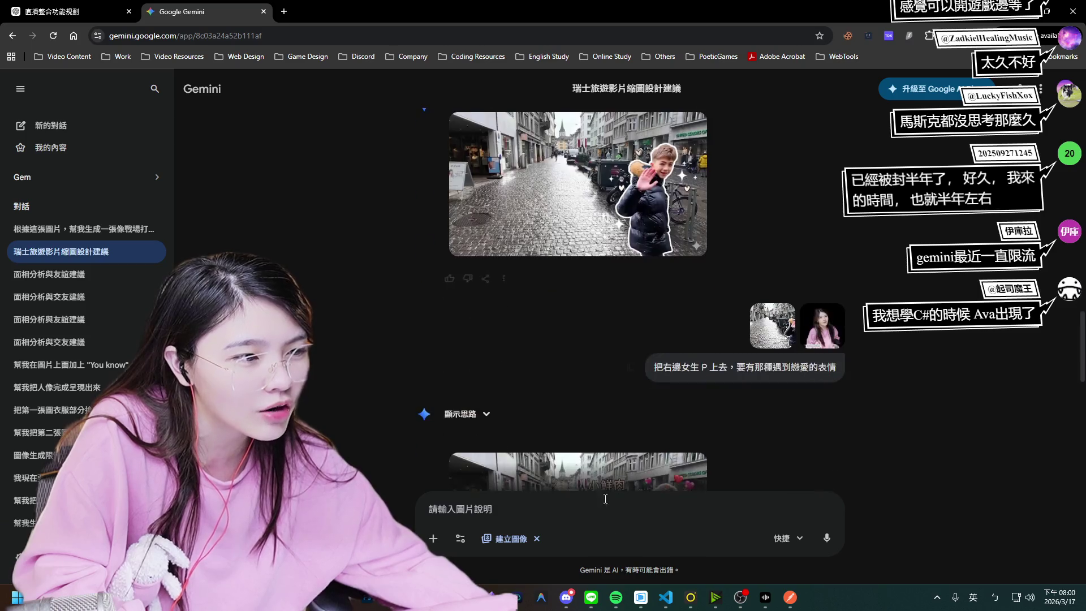
scroll(536, 408, down, 3)
click(536, 409)
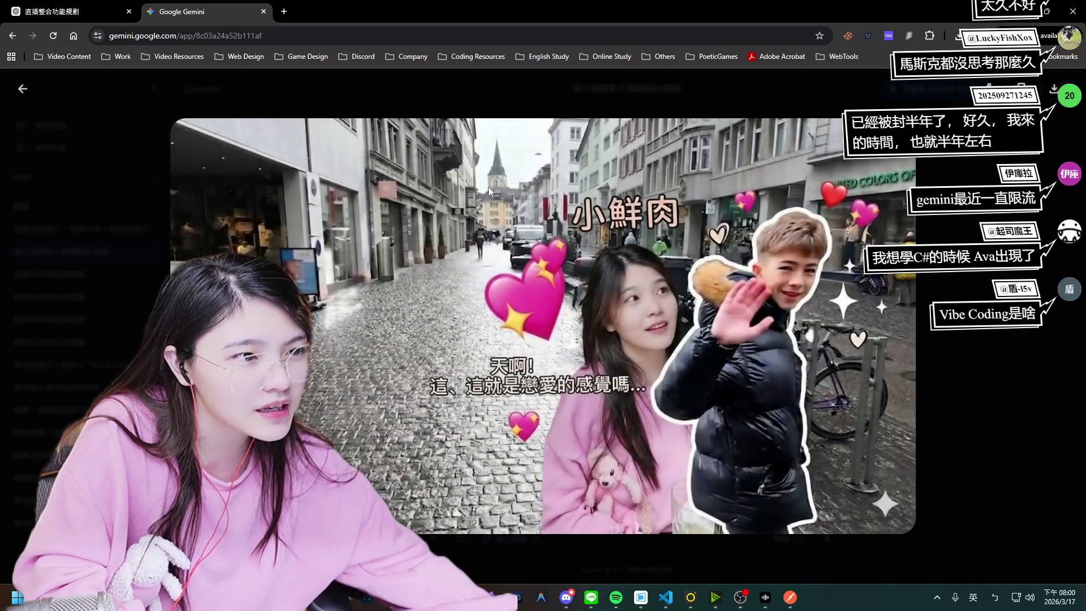
key(Escape)
click(632, 364)
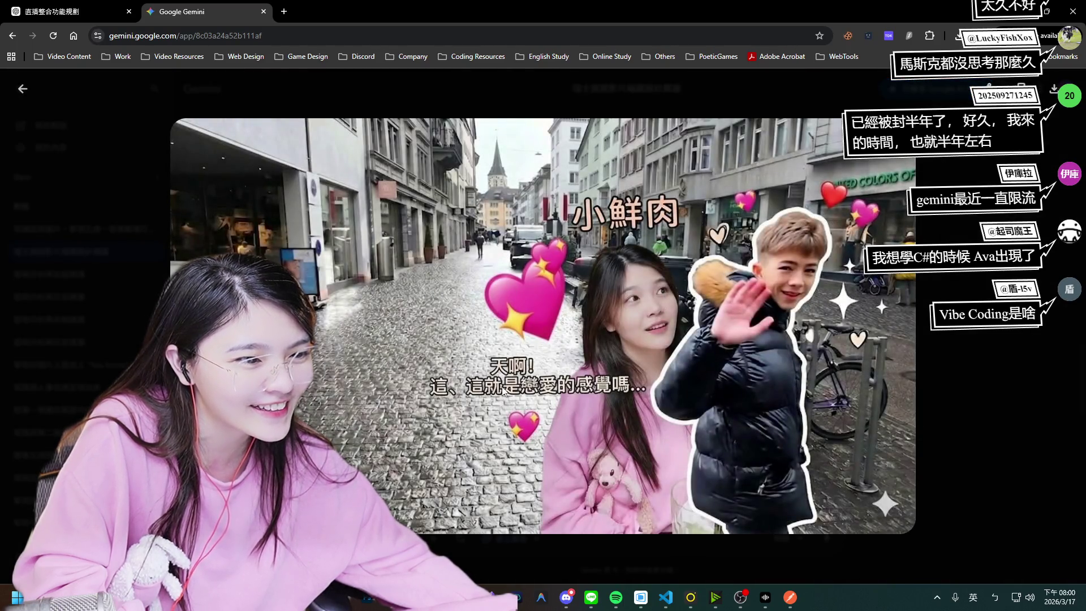
click(970, 420)
Preview the uploaded reference photo and money-themed Swiss thumbnail, then drag out another Gemini tab.
scroll(740, 437, up, 2)
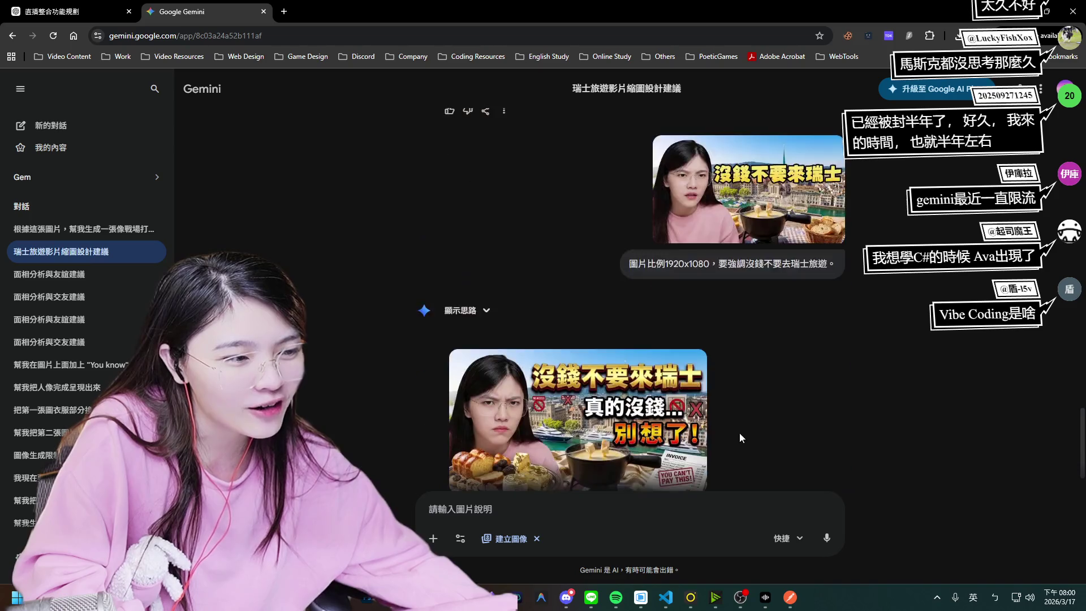
click(711, 210)
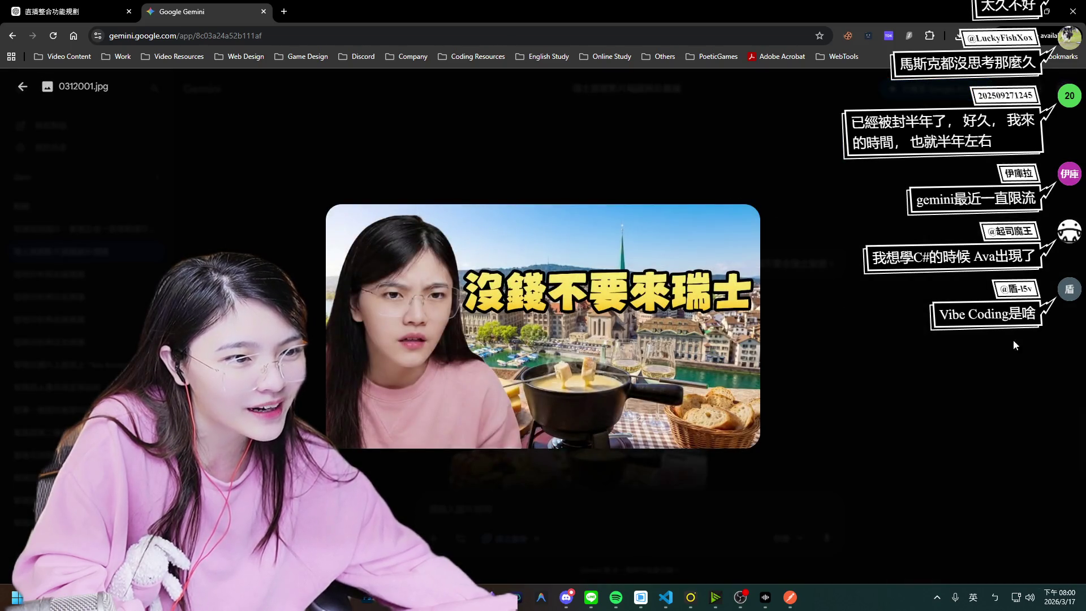
click(1013, 342)
scroll(922, 426, down, 2)
click(629, 368)
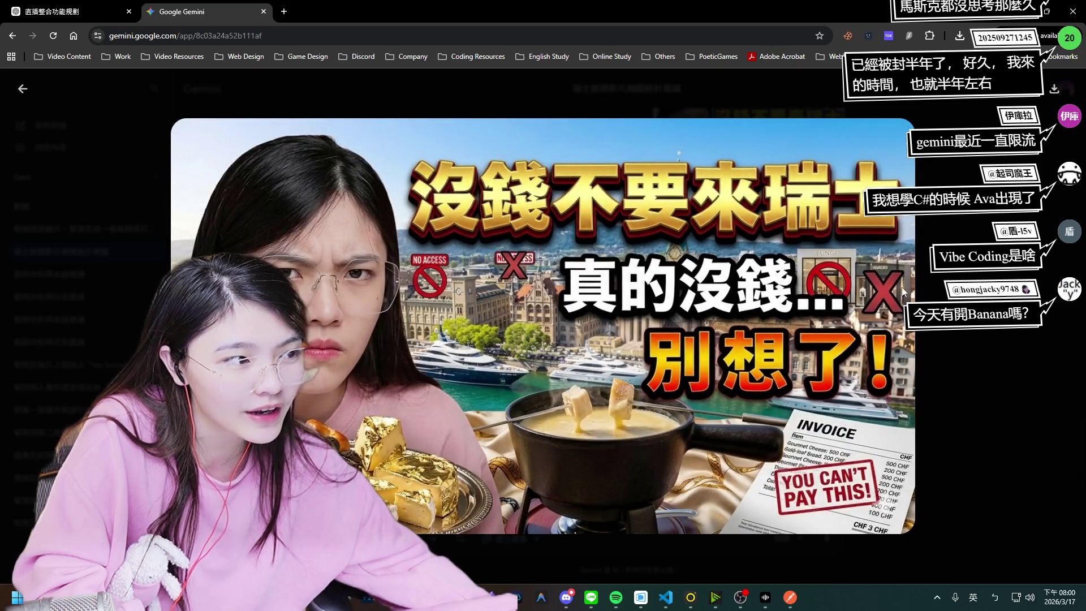
key(Escape)
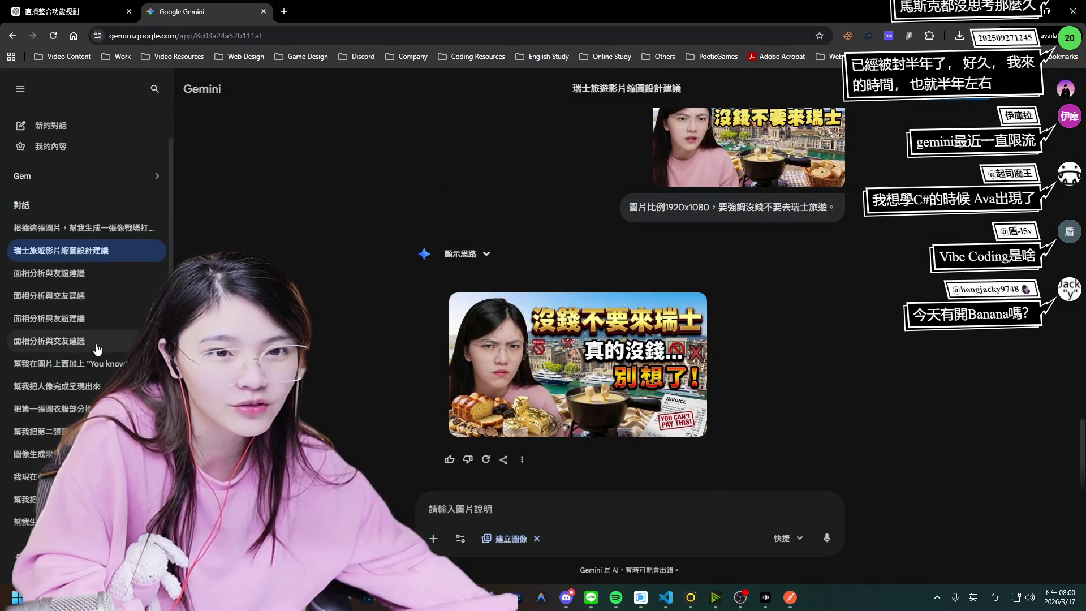
scroll(577, 339, up, 3)
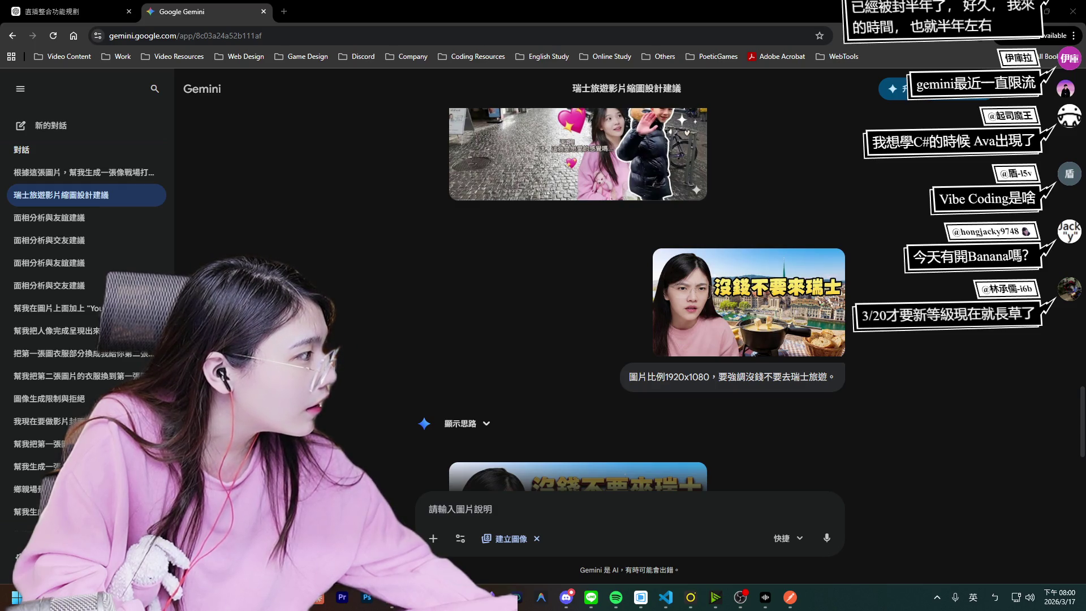
drag(763, 5, 622, 11)
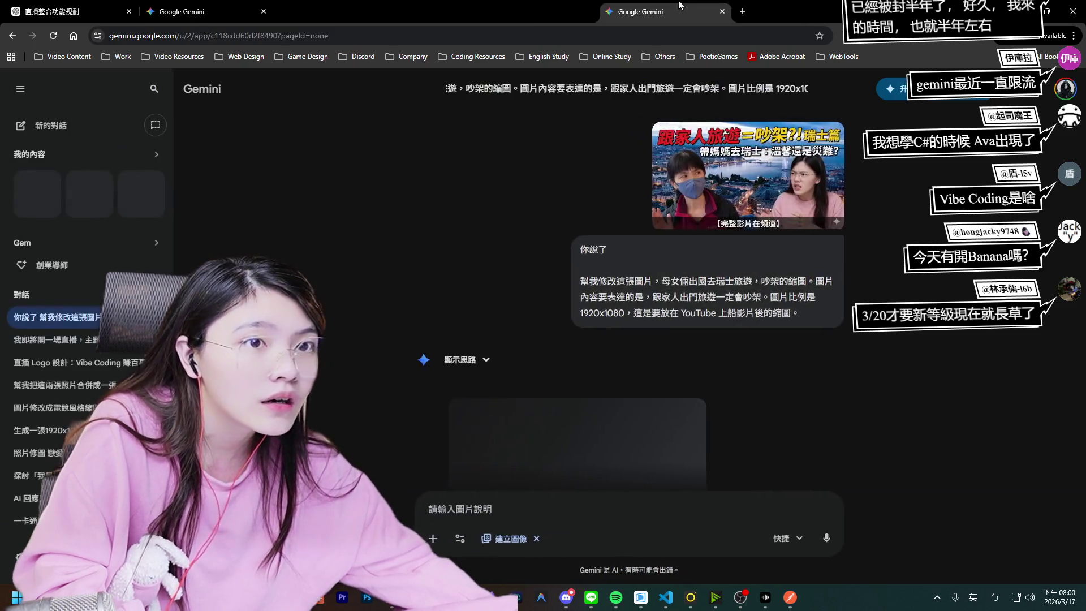
Preview the Vibe Coding thumbnail full size in the extra Gemini tab.
scroll(699, 234, up, 10)
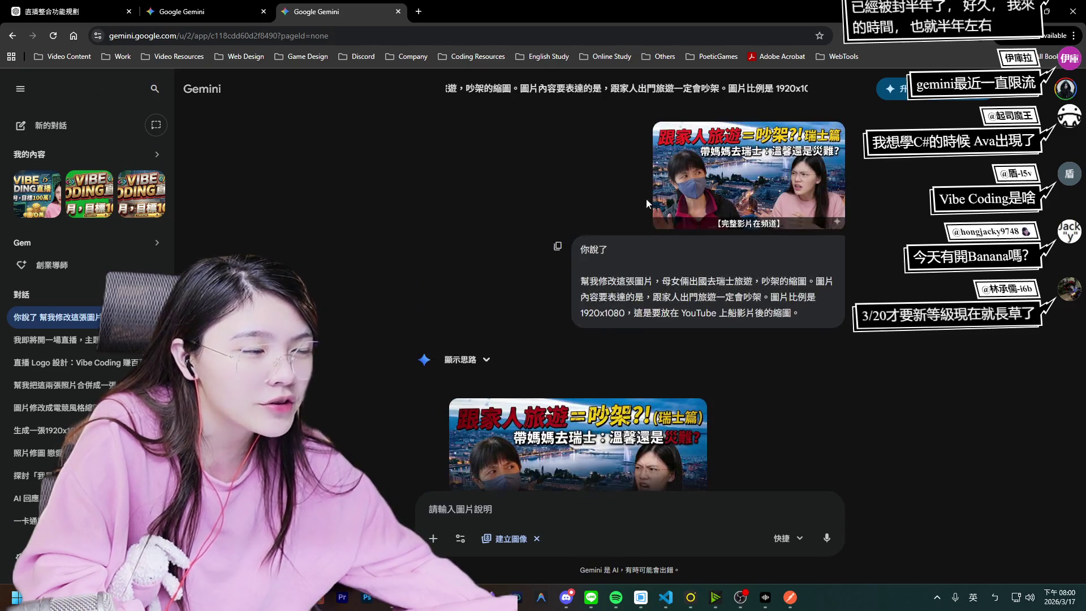
scroll(677, 284, down, 2)
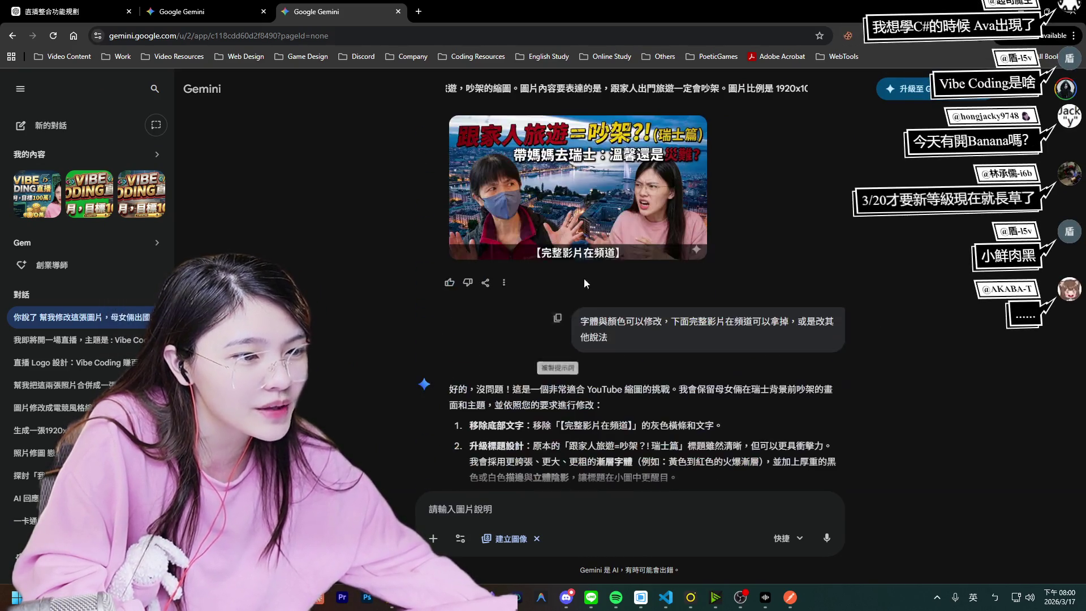
scroll(640, 352, down, 5)
scroll(641, 352, up, 15)
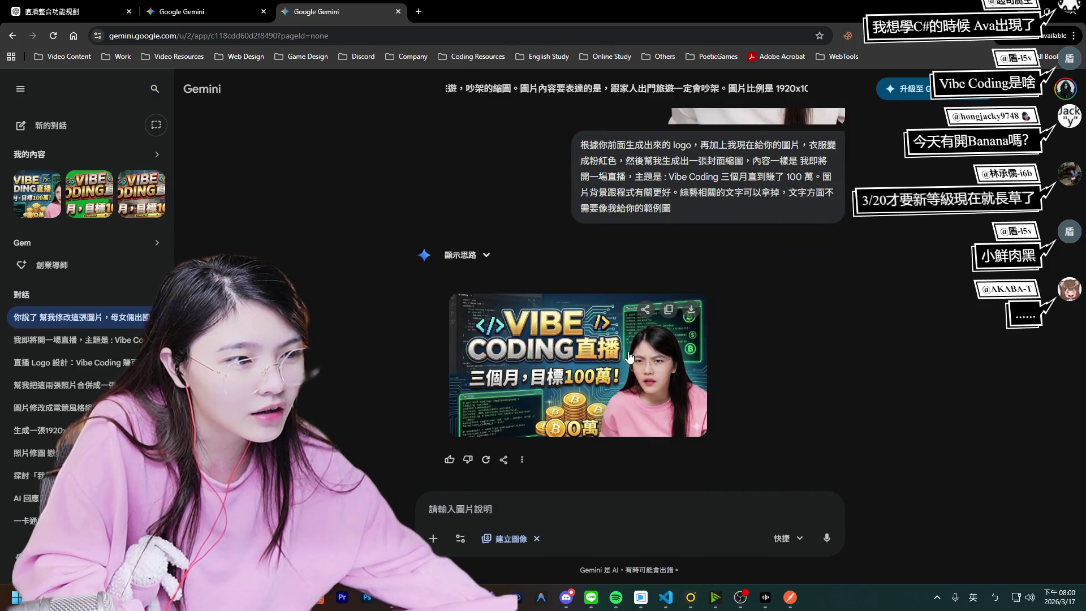
click(516, 385)
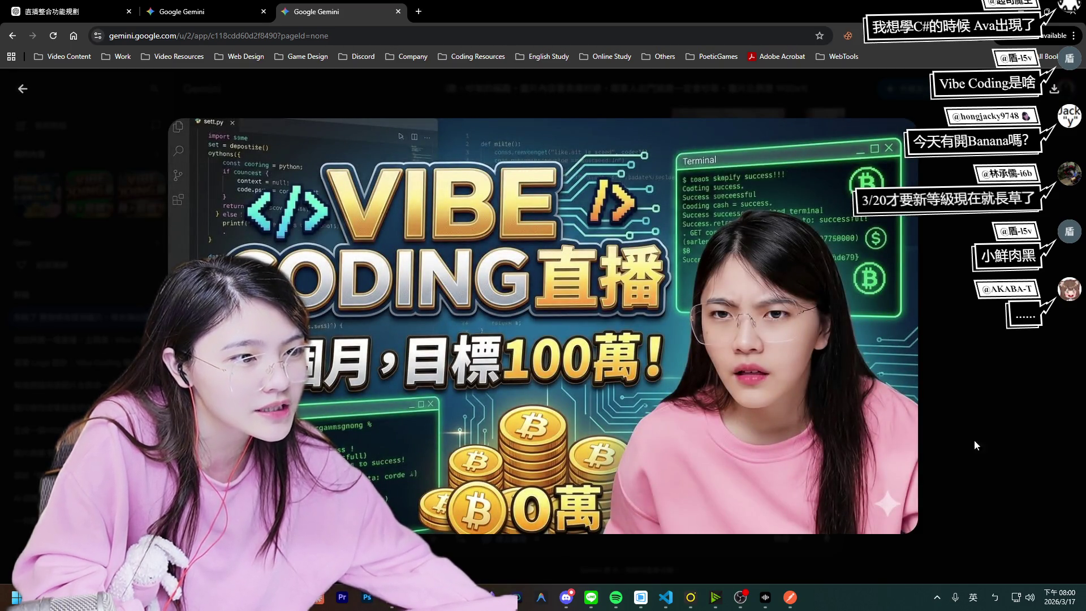
click(1027, 404)
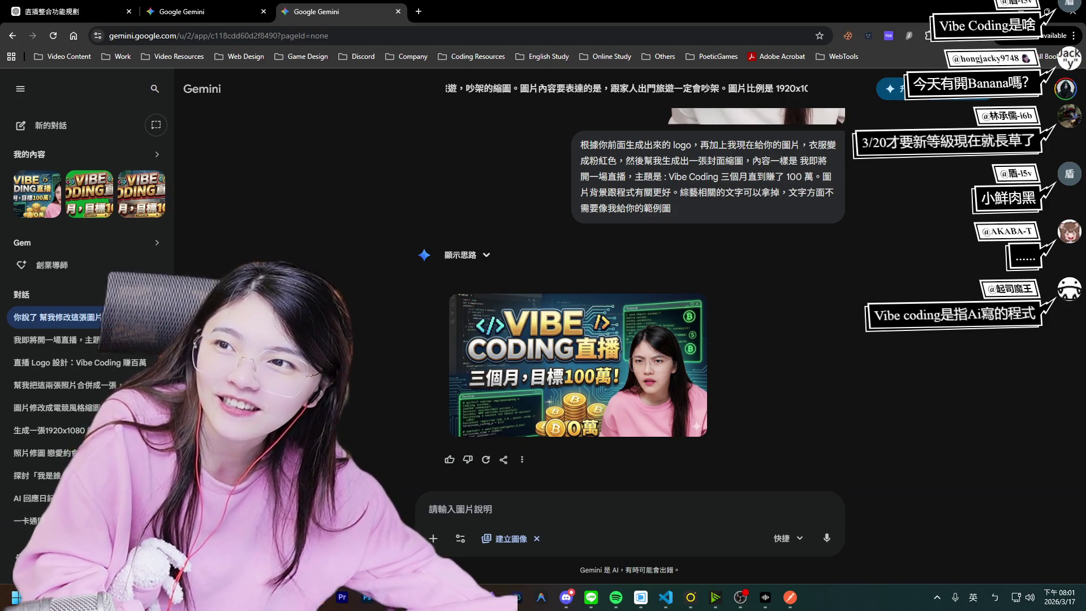
Preview the uploaded cut-out photo and Vibe Coding thumbnail again, then close the extra Gemini tab.
mouse_move(455, 391)
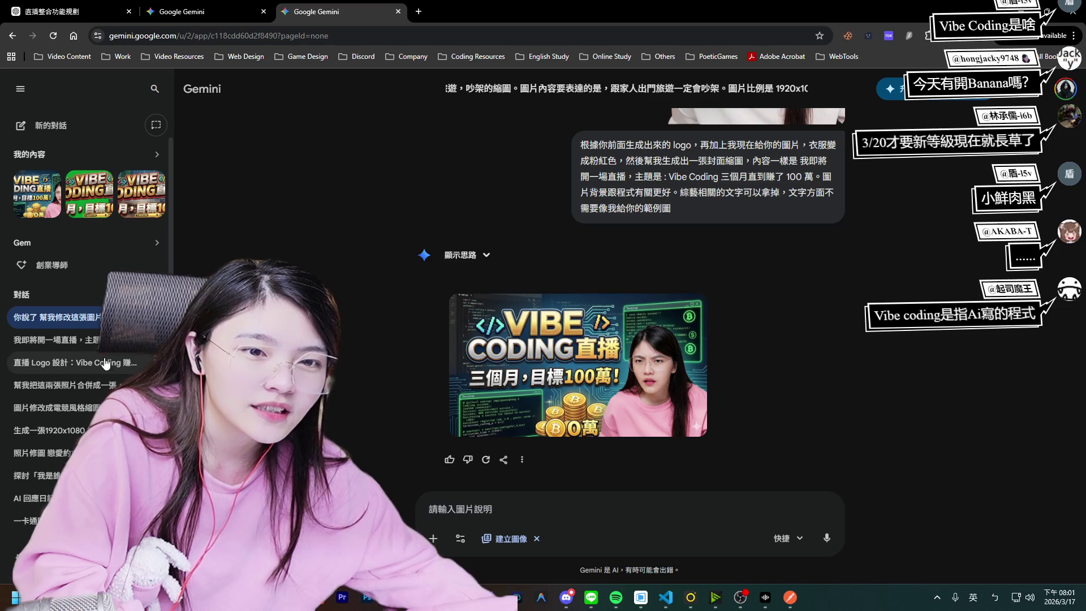
scroll(557, 344, up, 3)
scroll(556, 343, down, 3)
scroll(796, 382, up, 6)
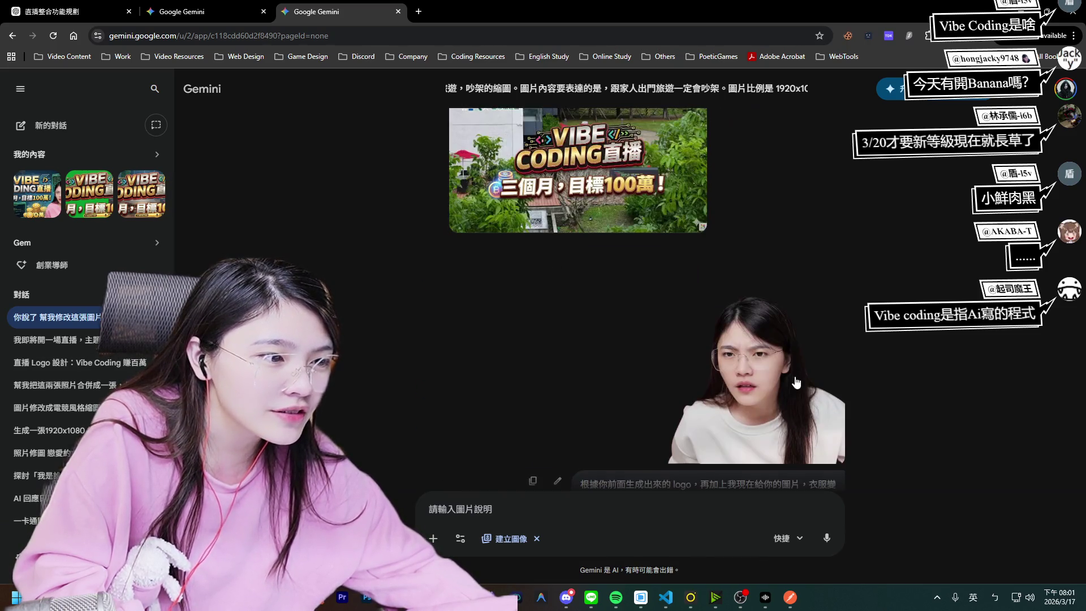
click(739, 383)
click(887, 340)
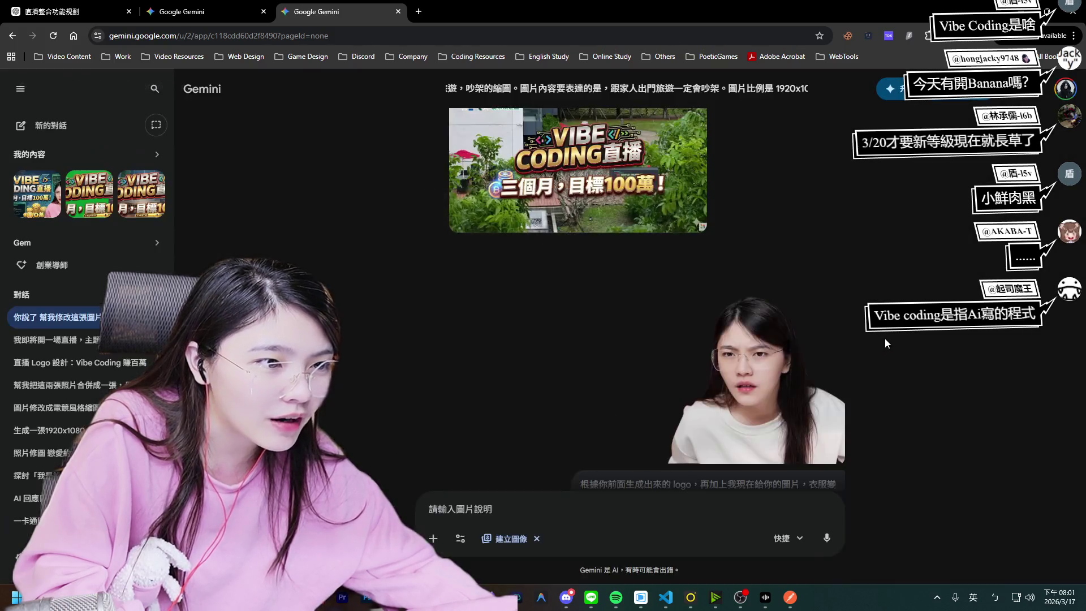
scroll(871, 345, down, 5)
click(645, 368)
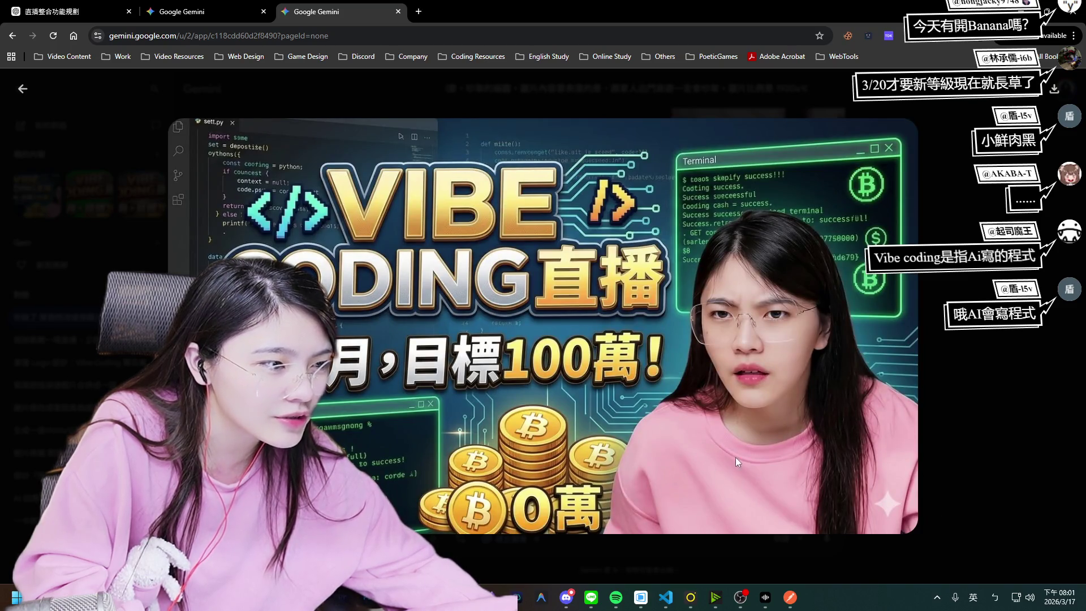
click(969, 403)
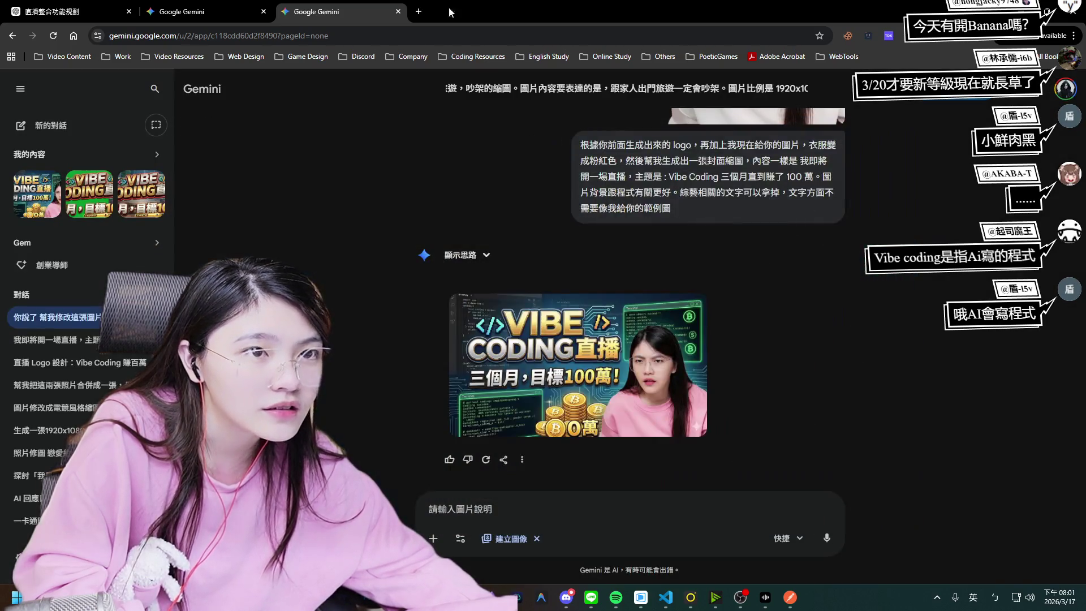
click(398, 11)
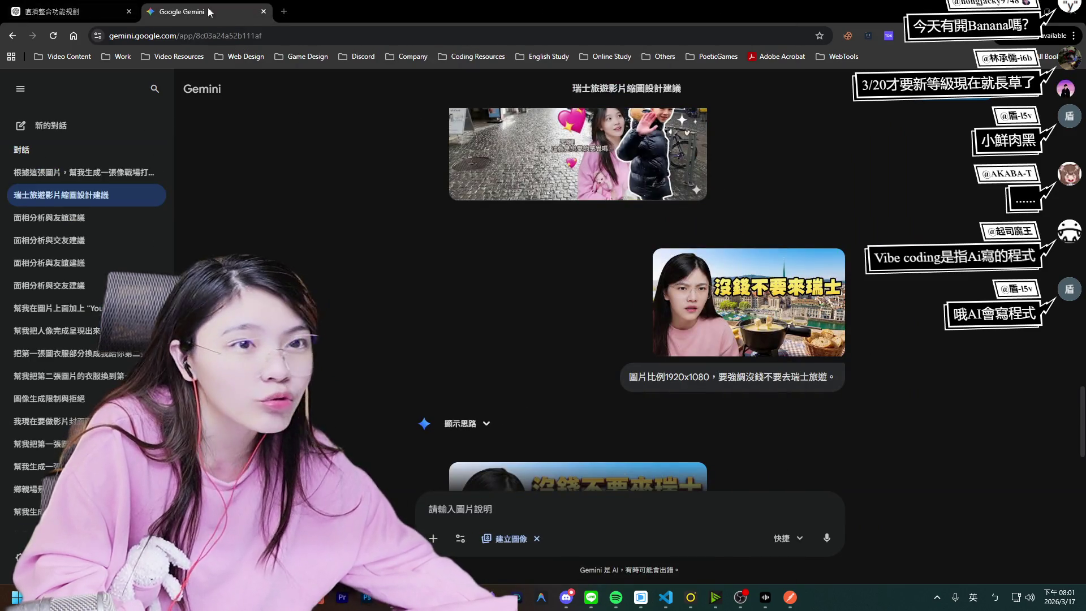
Close the last Gemini tab to return to ChatGPT's still-generating livestream MVP plan.
click(263, 12)
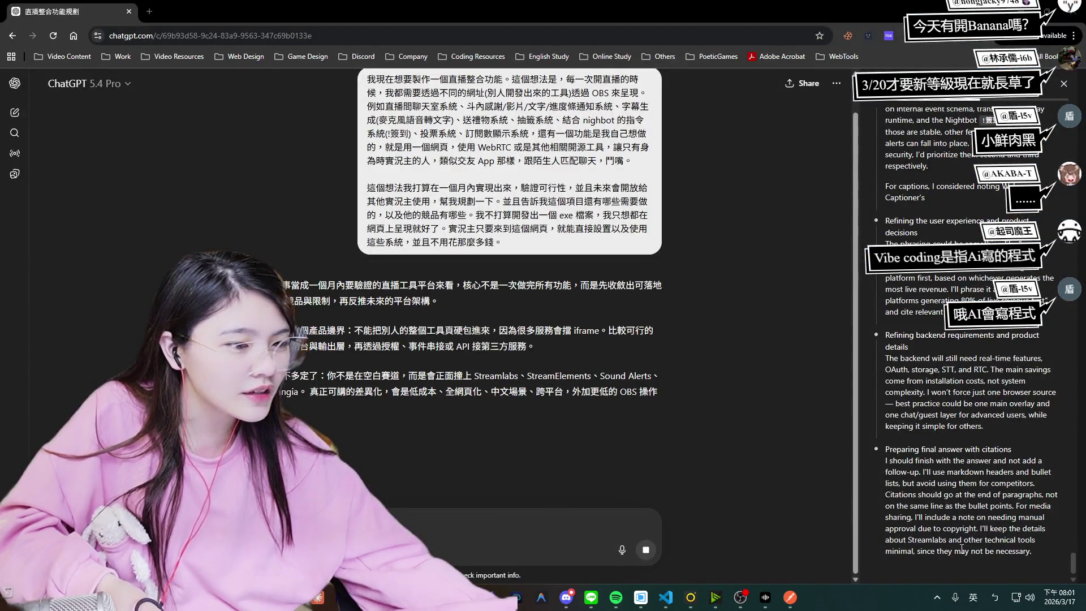
mouse_move(666, 597)
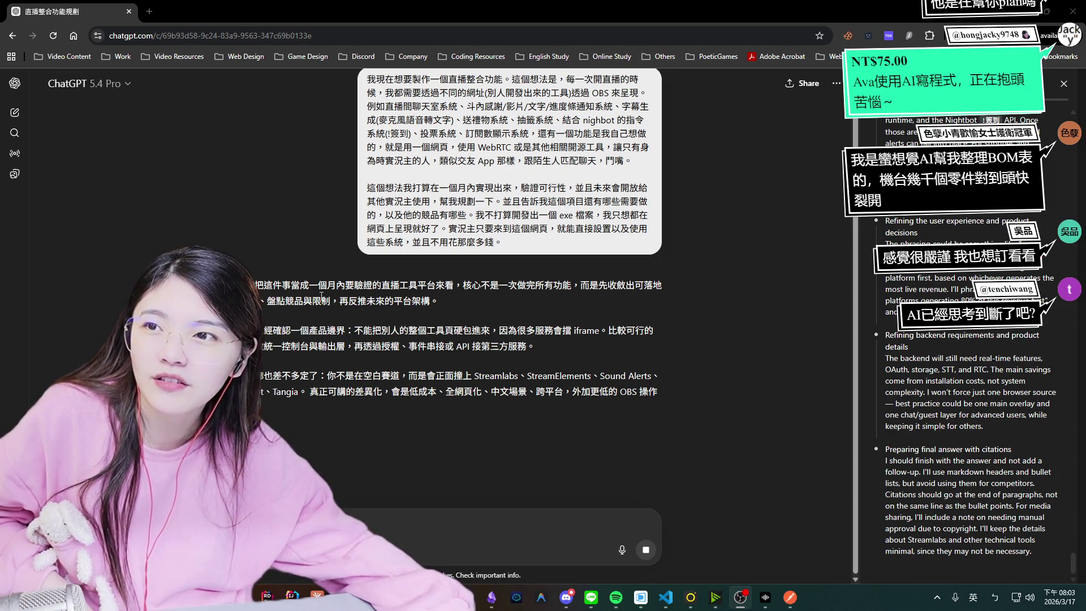
scroll(415, 352, up, 1)
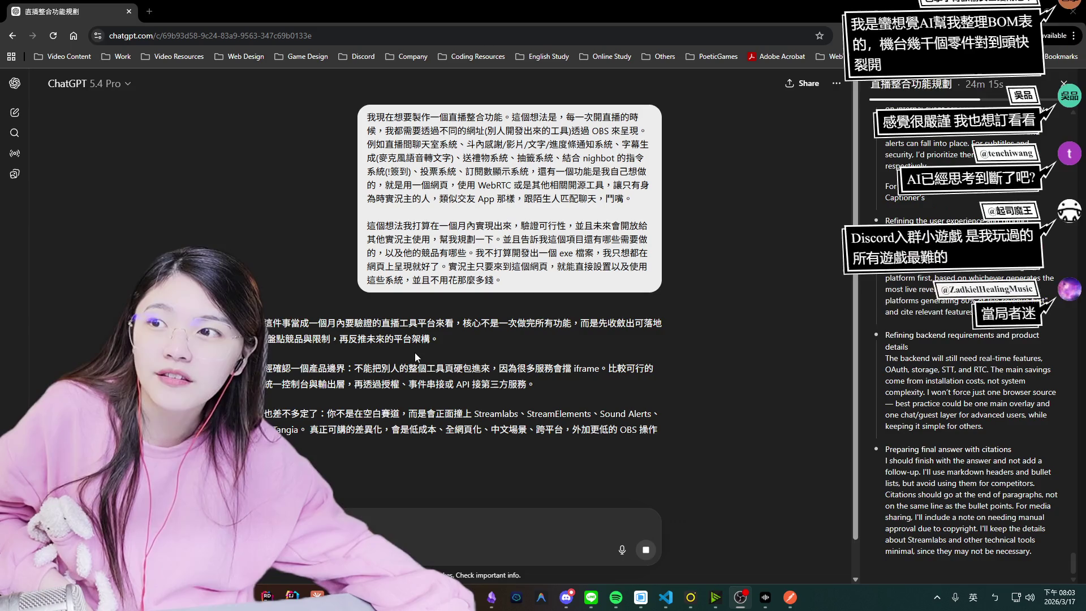
scroll(408, 350, down, 1)
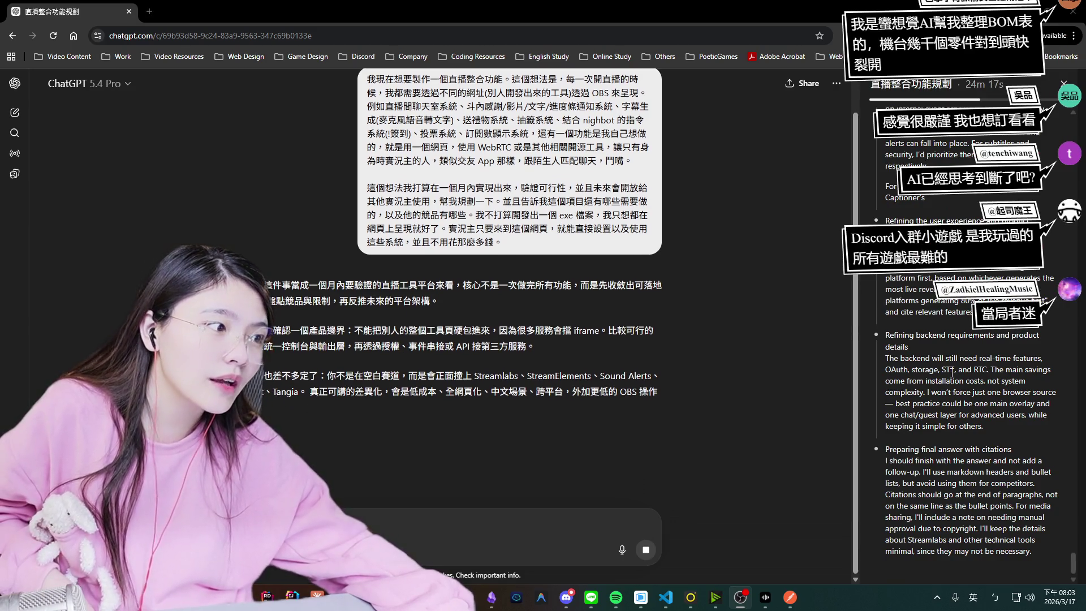
scroll(952, 372, up, 5)
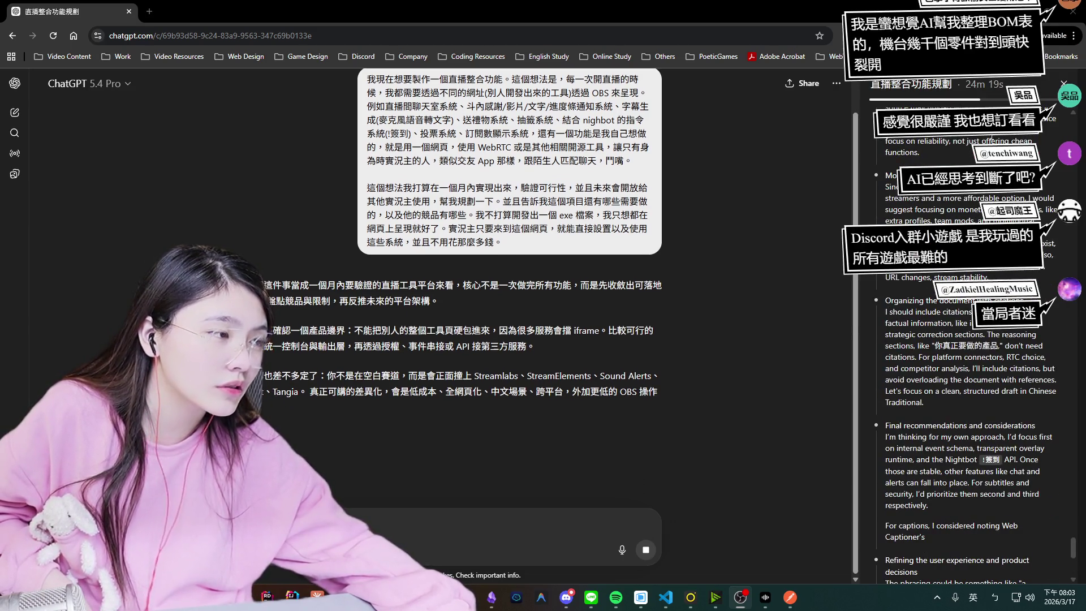
scroll(937, 323, up, 10)
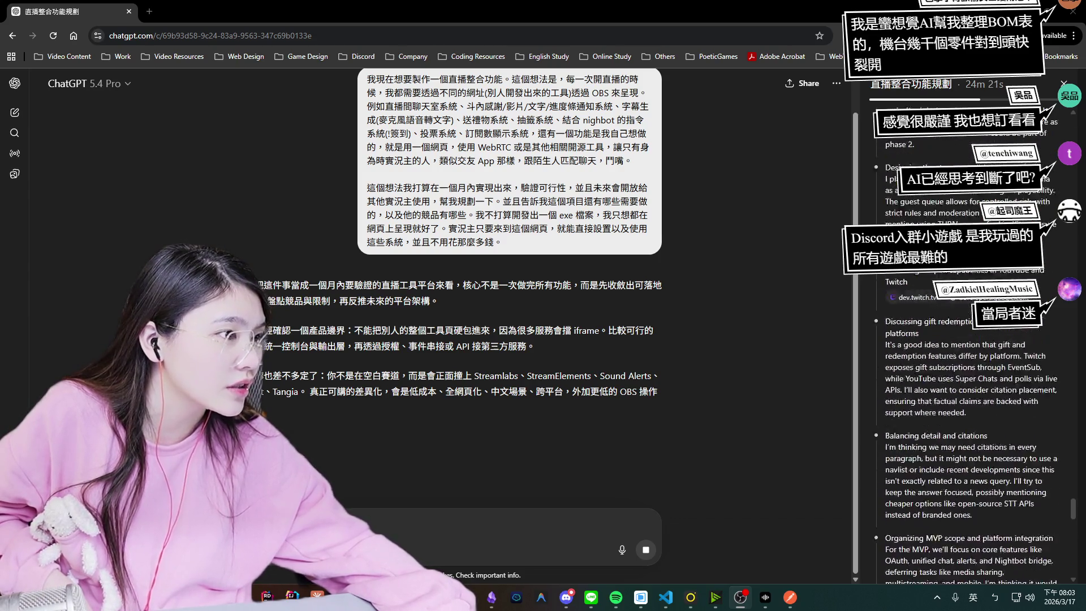
scroll(950, 322, up, 10)
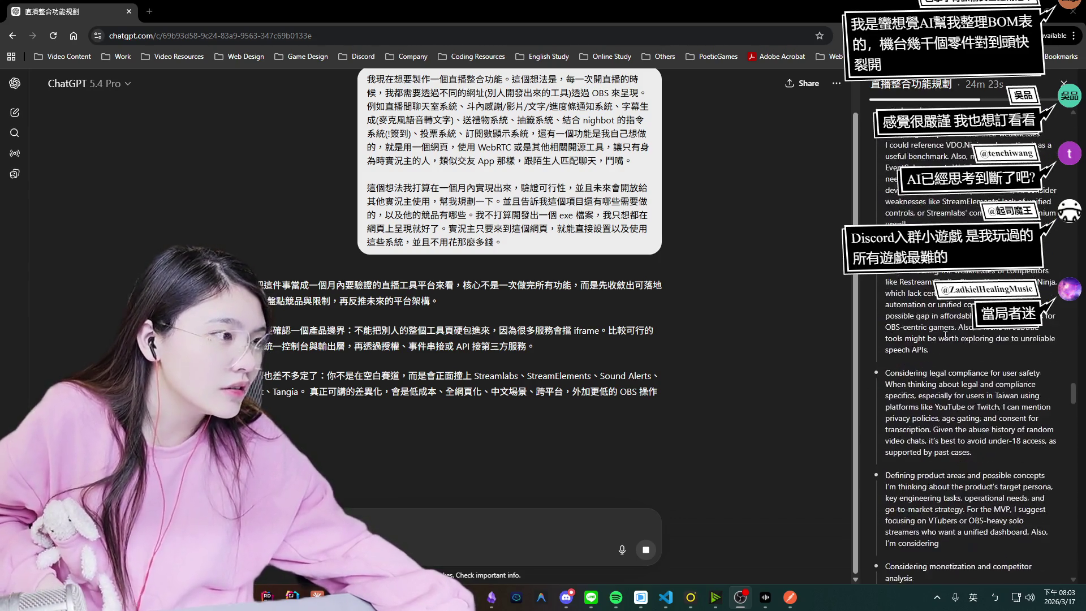
scroll(960, 323, up, 10)
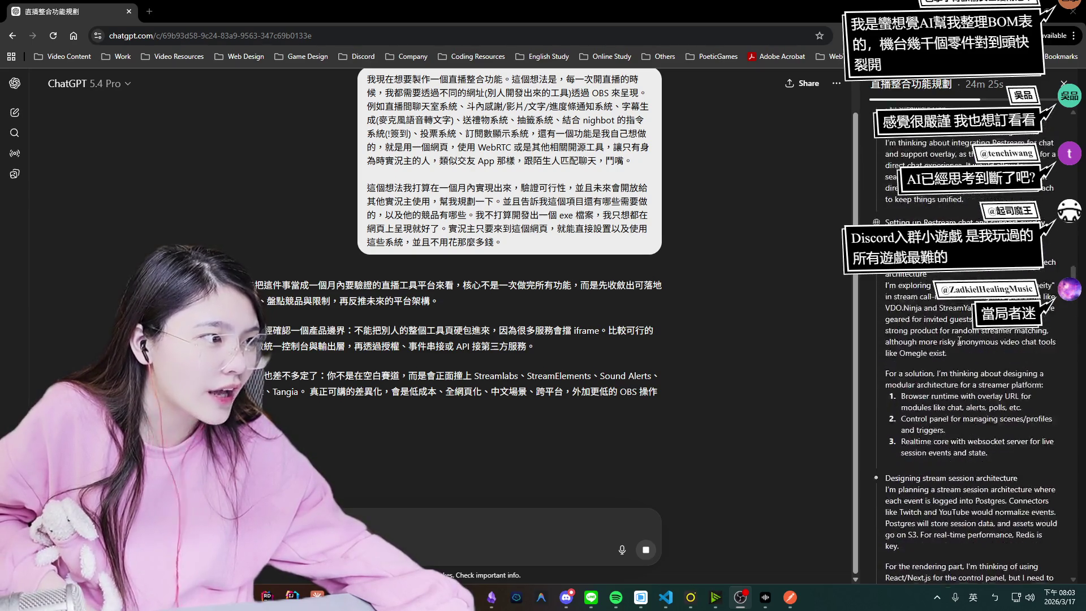
scroll(960, 342, up, 3)
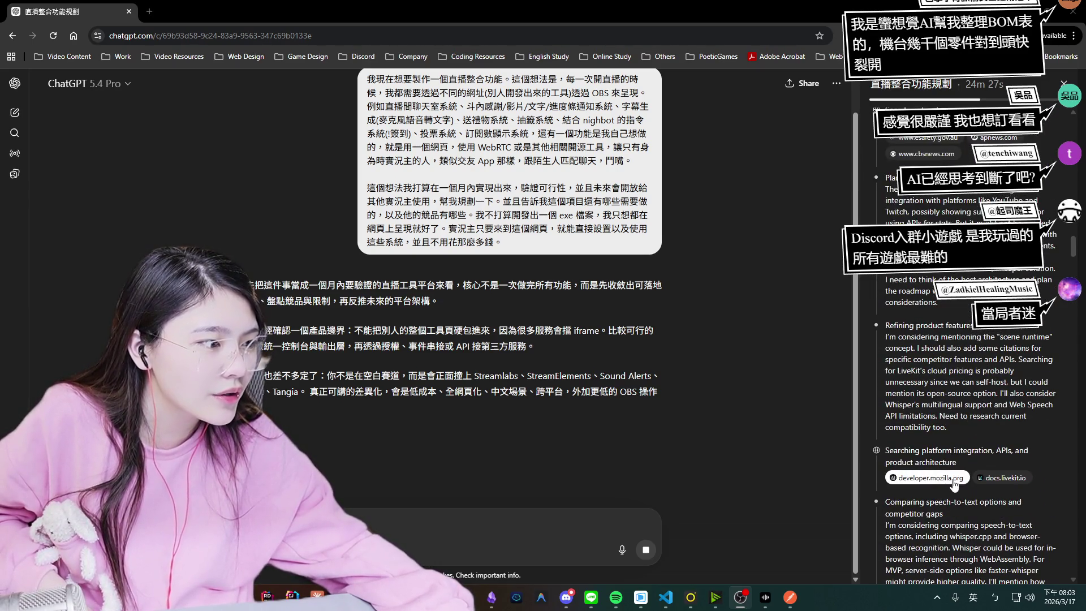
scroll(992, 481, down, 5)
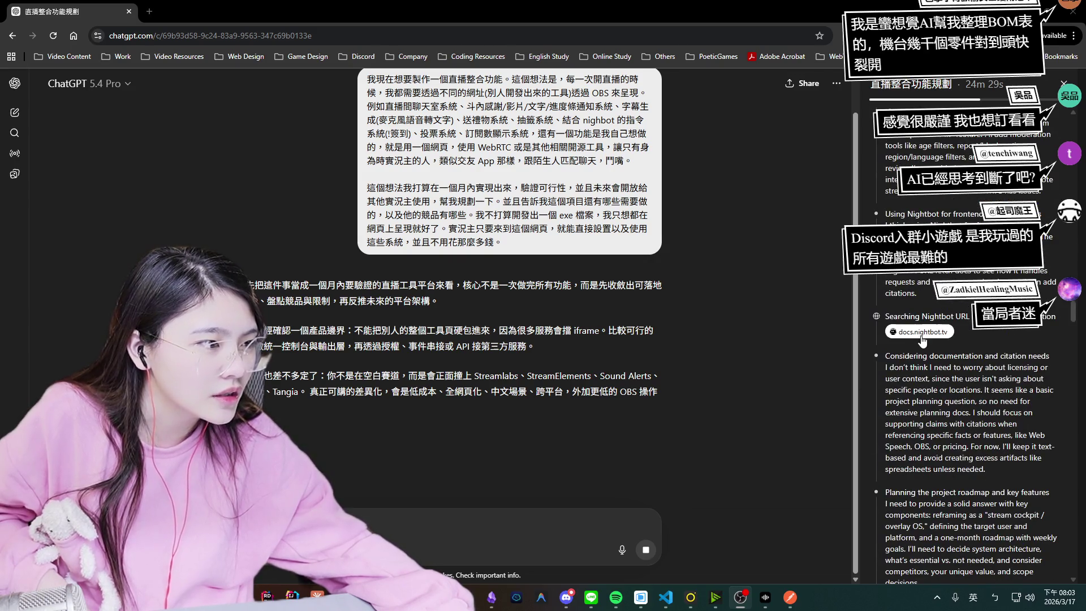
scroll(923, 340, down, 8)
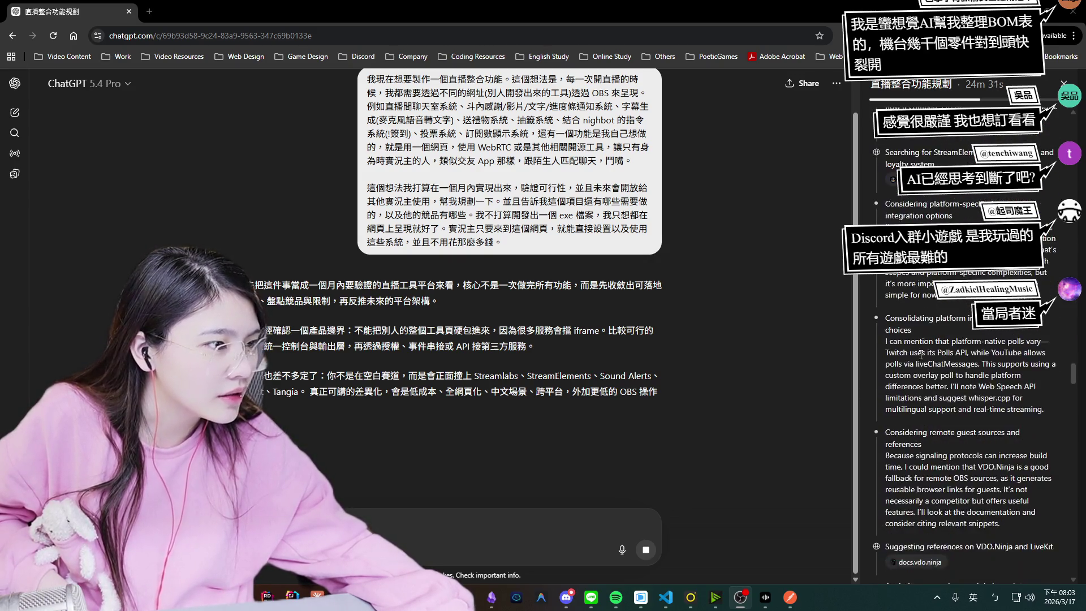
scroll(921, 347, down, 10)
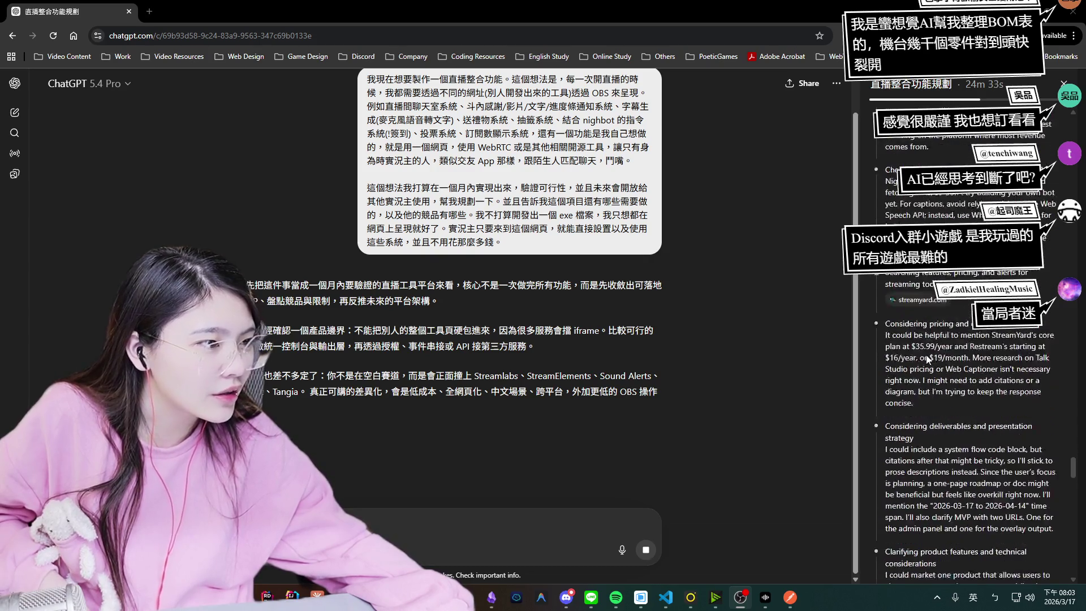
scroll(928, 357, down, 3)
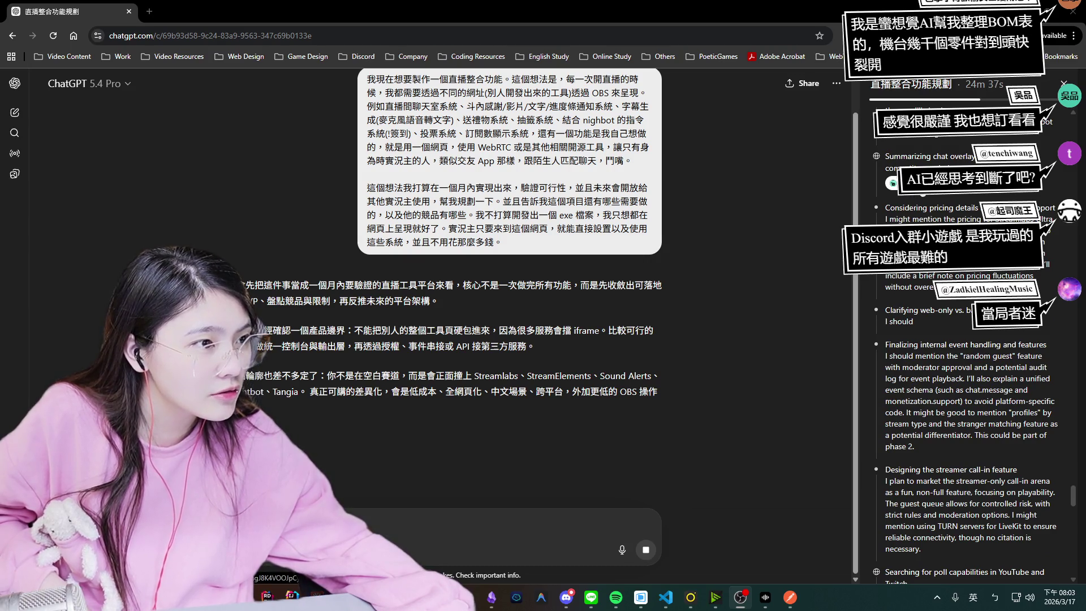
scroll(932, 358, up, 3)
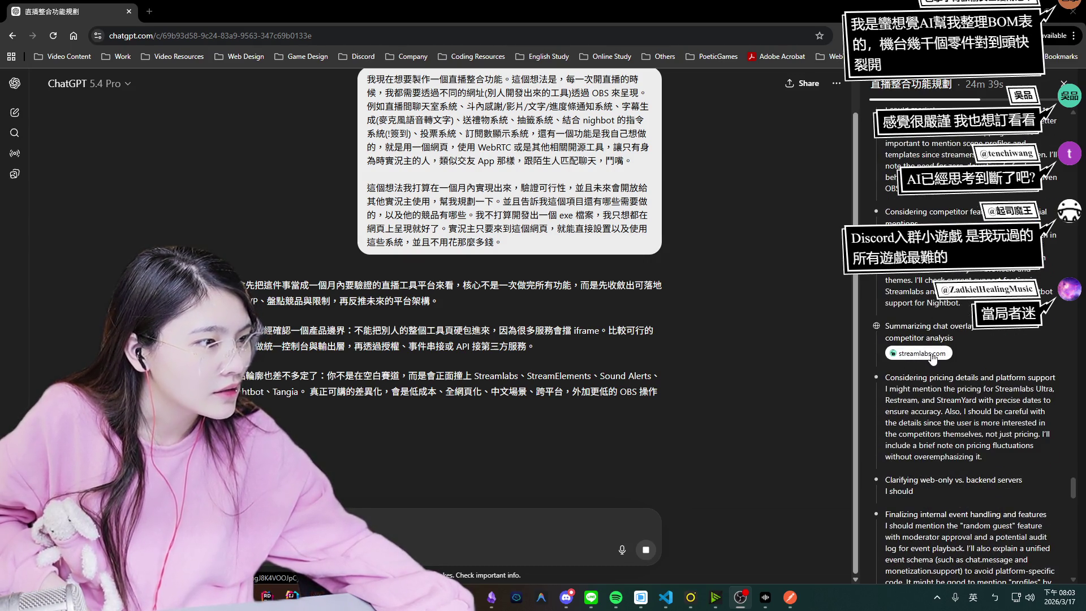
scroll(892, 368, down, 5)
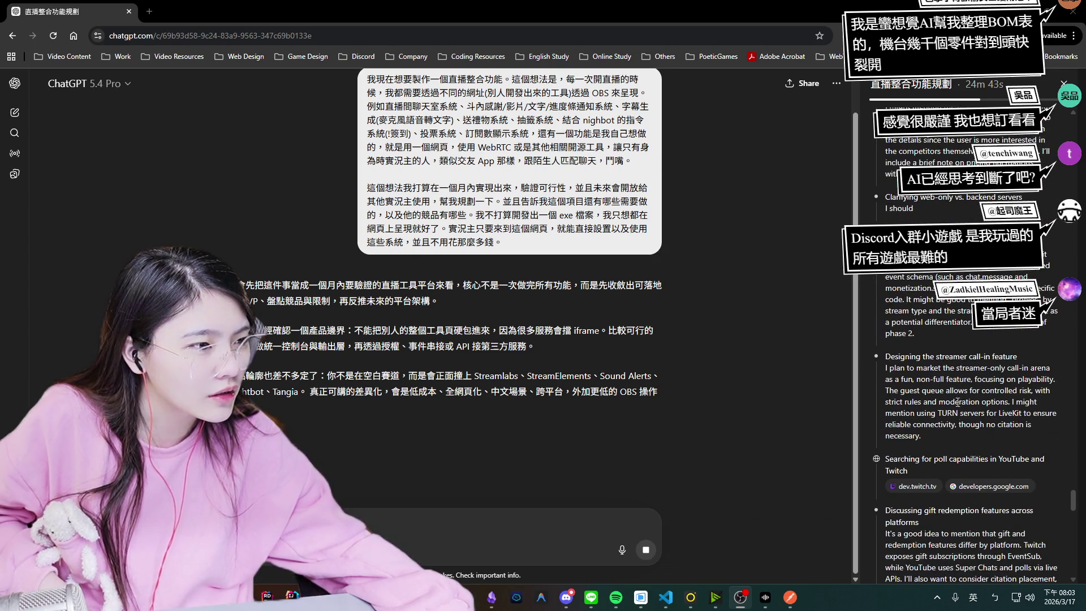
scroll(959, 412, down, 1)
scroll(917, 389, down, 6)
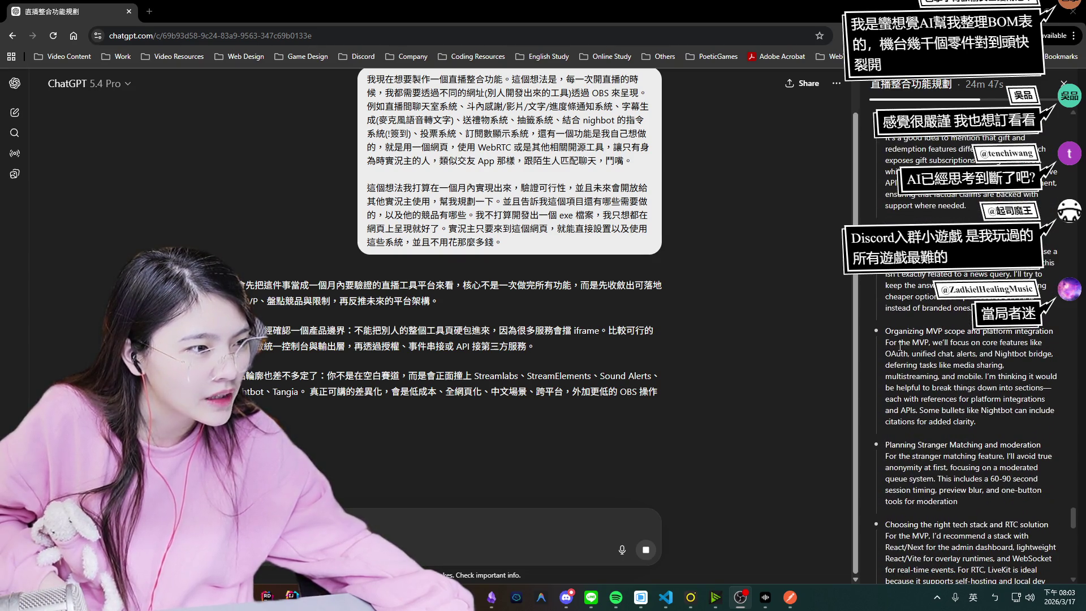
scroll(976, 365, down, 5)
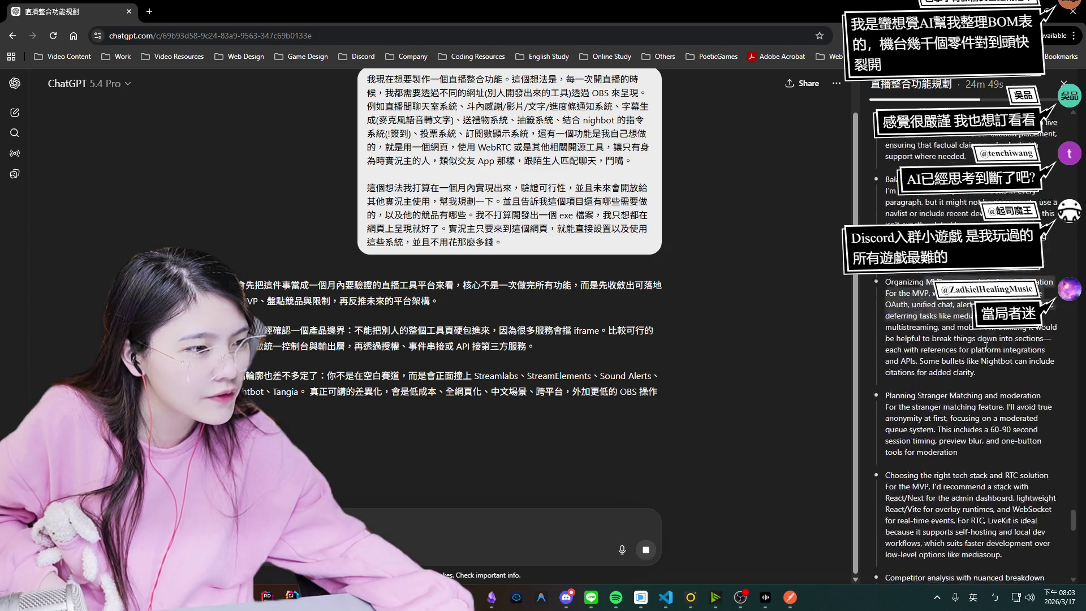
scroll(976, 365, down, 5)
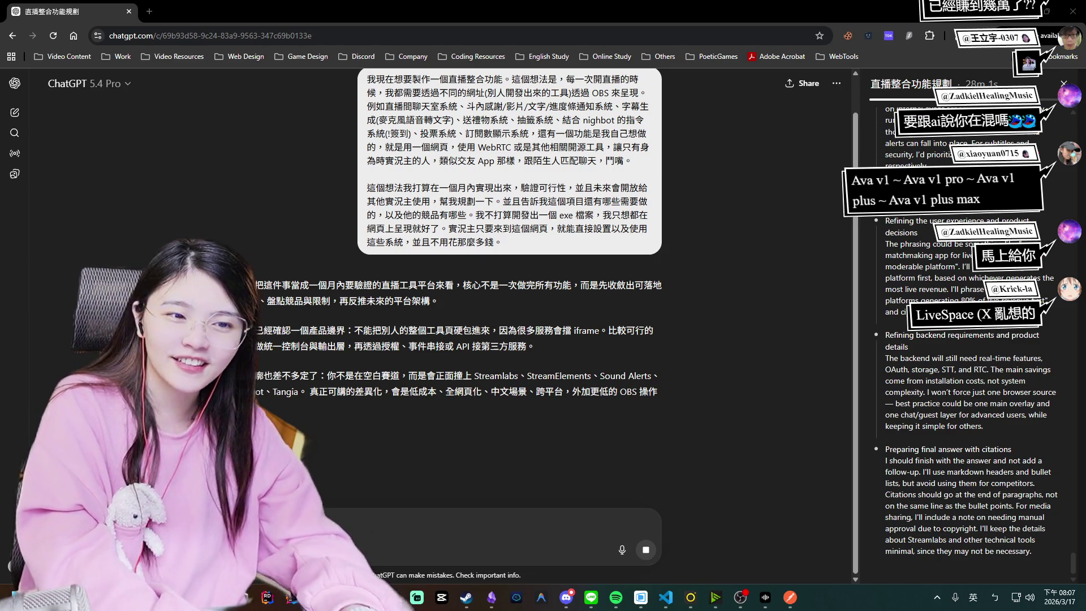
mouse_move(523, 248)
mouse_down()
mouse_move(366, 224)
mouse_move(347, 120)
mouse_move(360, 126)
mouse_up()
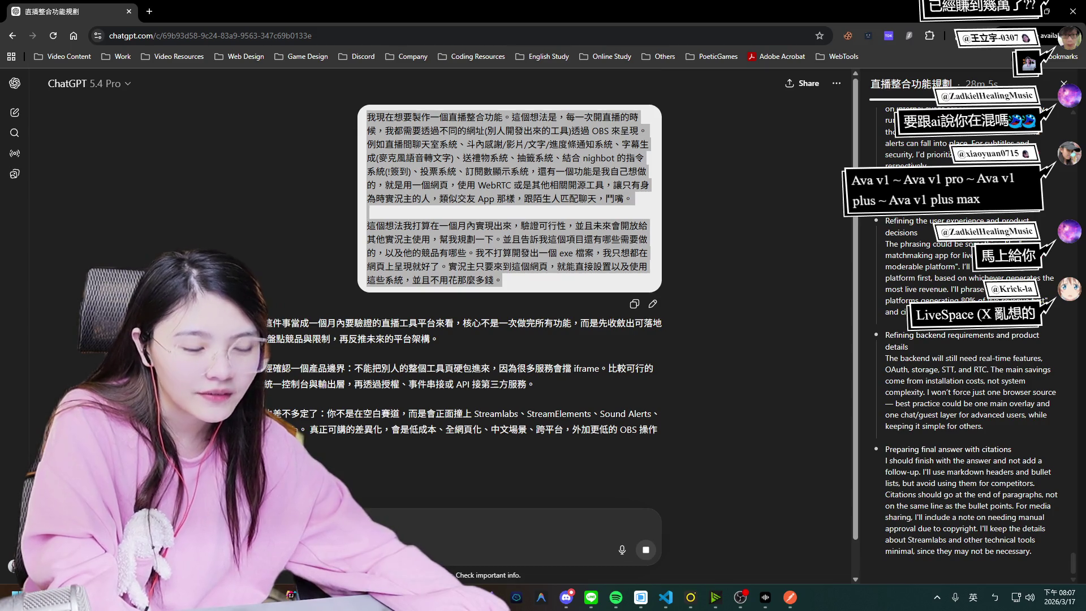
Start a new chat on the Auto model with the copied livestream planning request pasted in.
click(24, 526)
click(14, 83)
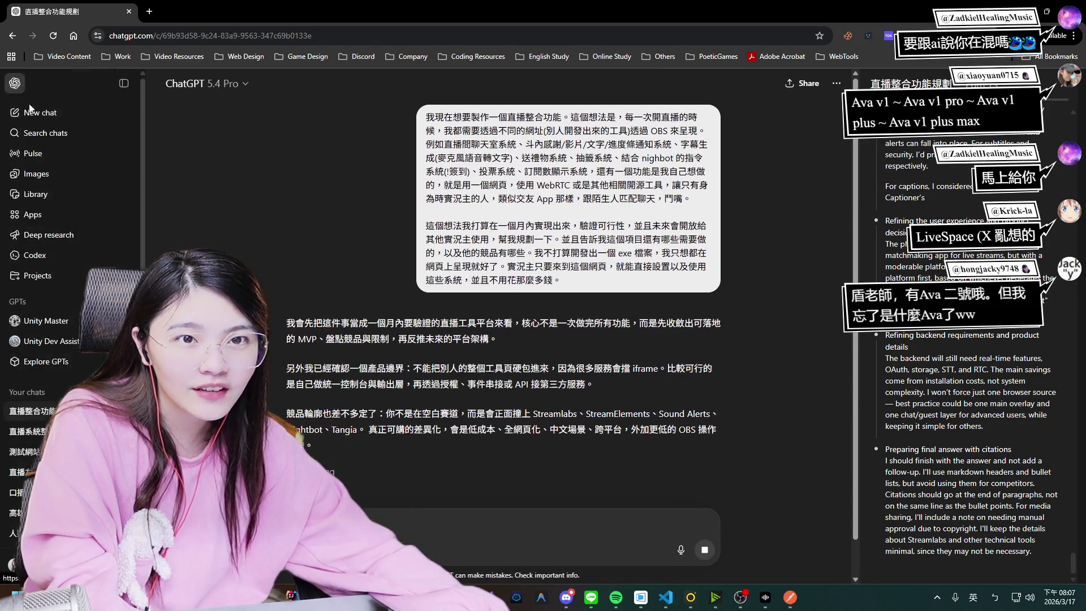
click(19, 87)
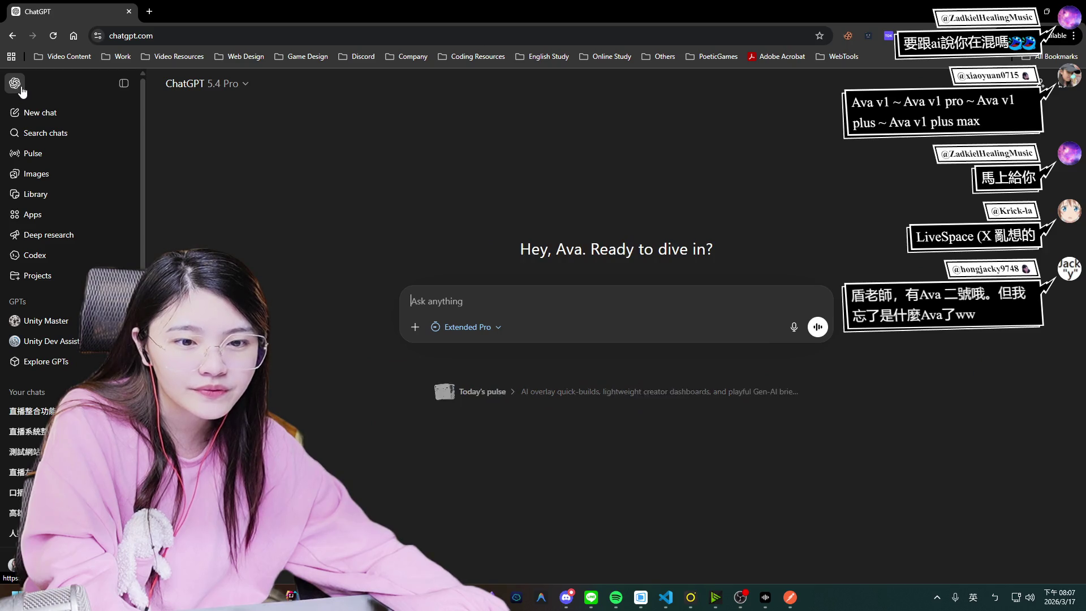
click(116, 83)
click(116, 83)
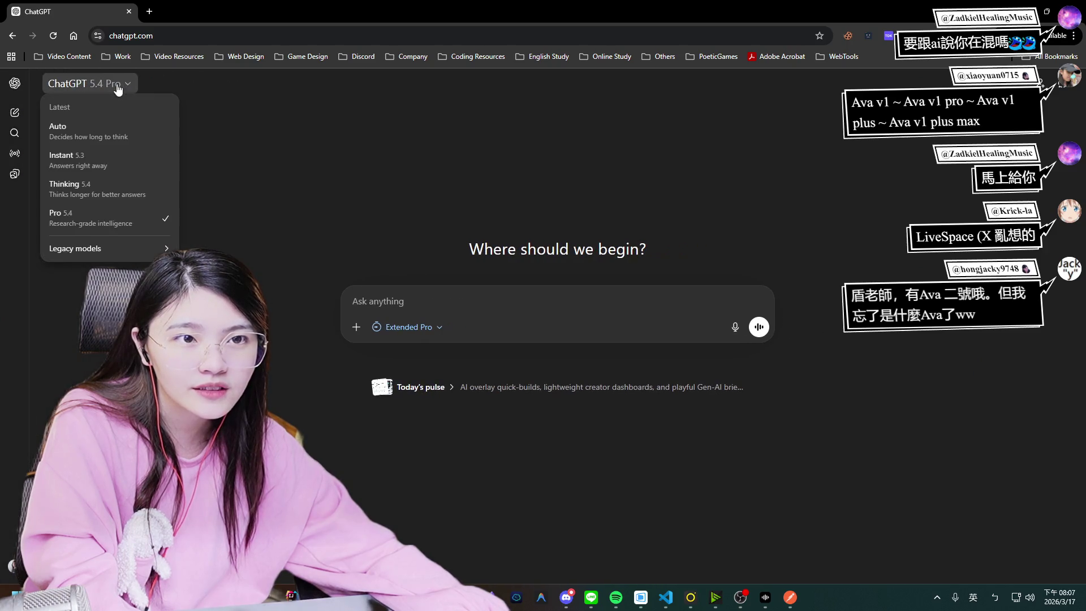
click(111, 137)
text(我現在想要製作一個直播整合功能。這個想法是，每一次開直播的時候，我都需要透過不同的網址(別人開發出來的工具)透過 OBS 來呈現。例如直播間聊天室系統、斗內感謝/影片/文字/進度條通知系統、字幕生成(麥克風語音轉文字)、送禮物系統、抽籤系統、結合 nighbot 的指令系統(!簽到)、投票系統、訂閱數顯示系統，還有一個功能是我自己想做的，就是用一個網頁，使用 WebRTC 或是其他相關開源工具，讓只有身為時實況主的人，類似交友 App 那樣，跟陌生人匹配聊天，鬥嘴。 這個想法我打算在一個月內實現出來，驗證可行性，並且未來會開放給其他實況主使用，幫我規劃一下。並且告訴我這個項目還有哪些需要做的，以及他的競品有哪些。我不打算開發出一個 exe 檔案，我只想都在網頁上呈現就好了。實況主只要來到這個網頁，就能直接設置以及使用這些系統，並且不用花那麼多錢。)
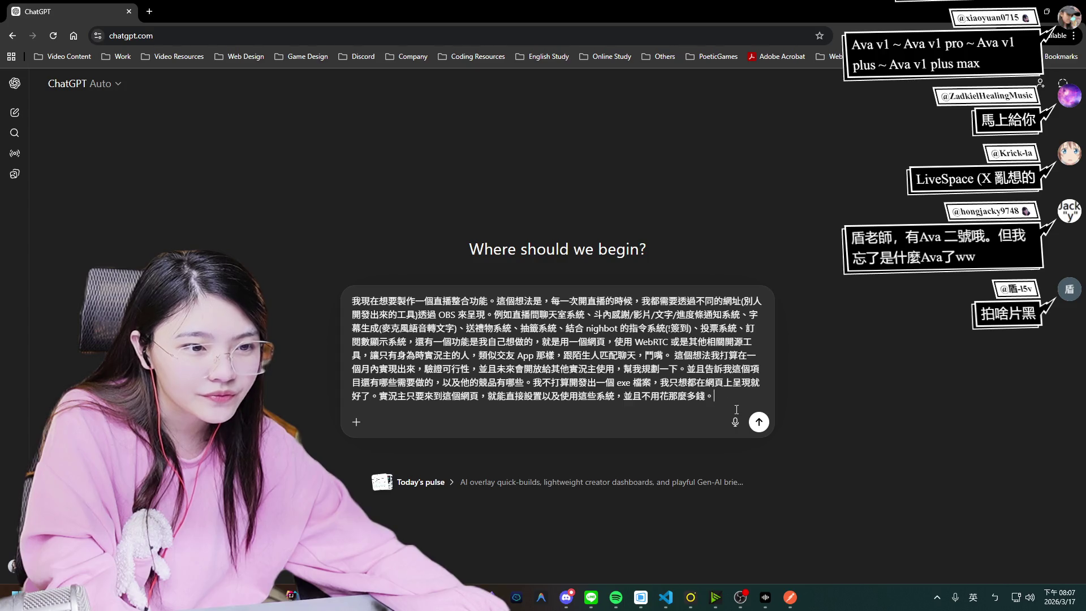
Append a new Chinese line asking ChatGPT to come up with a name for this project.
key(shift+Return)
key(shift+Return)
text(u3)
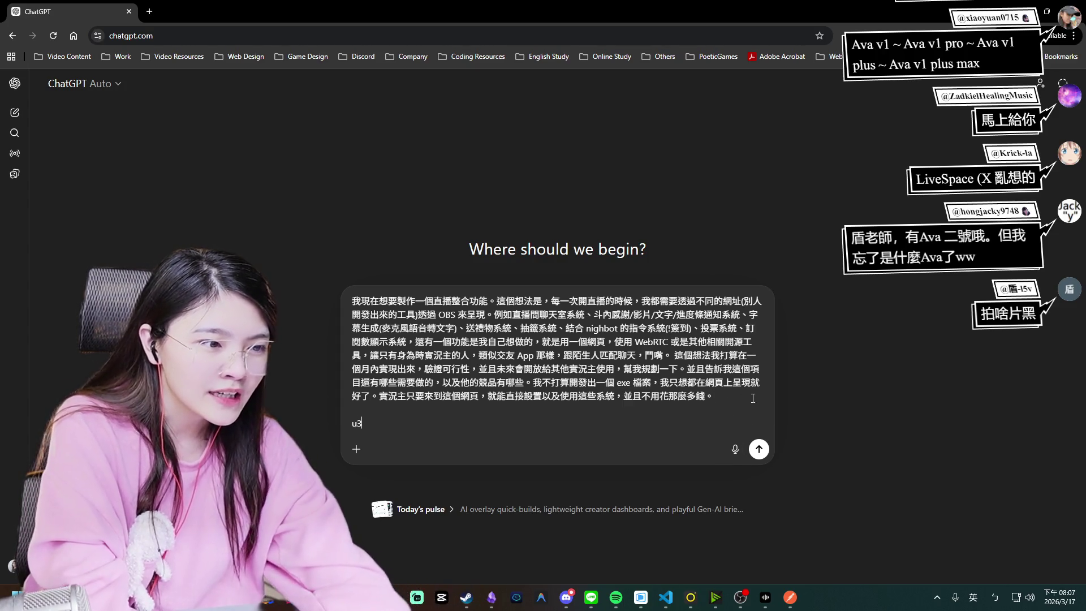
key(BackSpace)
key(BackSpace)
key(shift)
text(u3g;上說這麼多，我想)
key(BackSpace)
key(BackSpace)
text(幫我想一個ㄓㄜ)
text(這個項目的名稱)
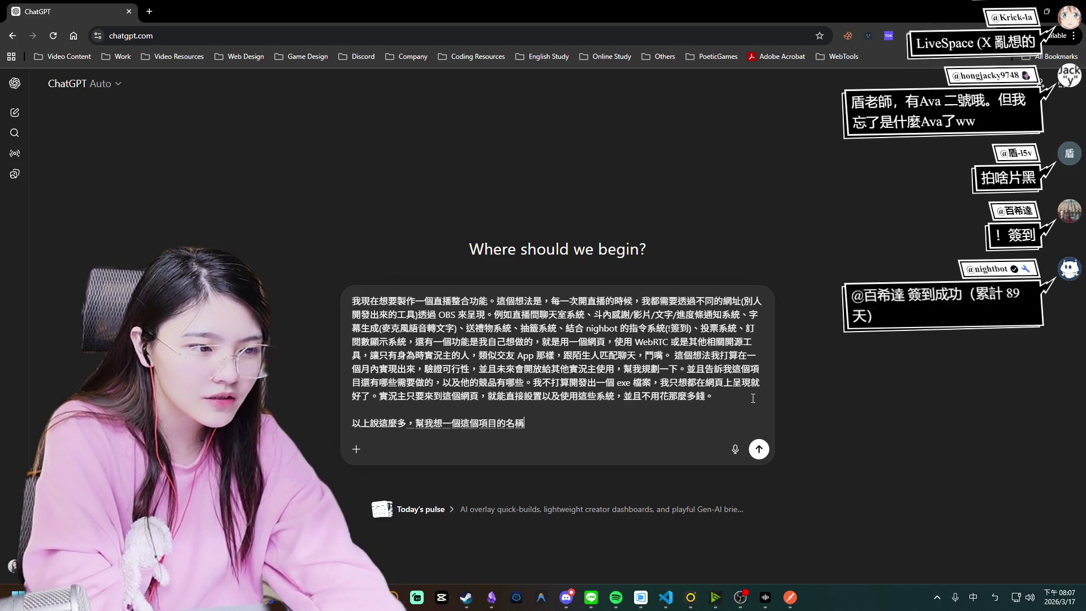
key(Return)
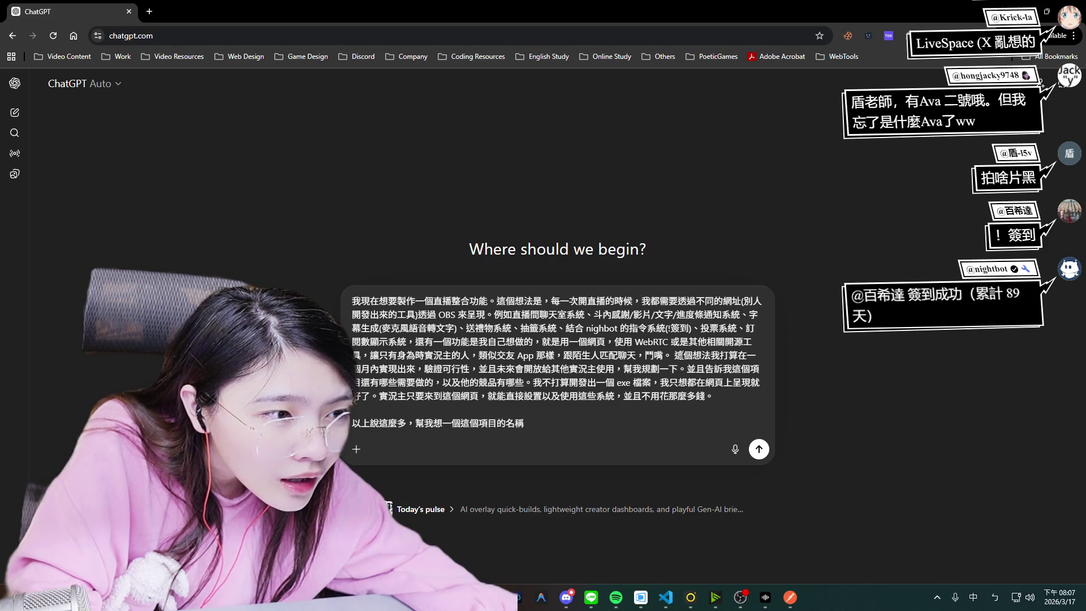
Delete the planning and competitor sentences, add '。中英文都可以' at the end, and send.
drag(615, 369, 678, 368)
key(BackSpace)
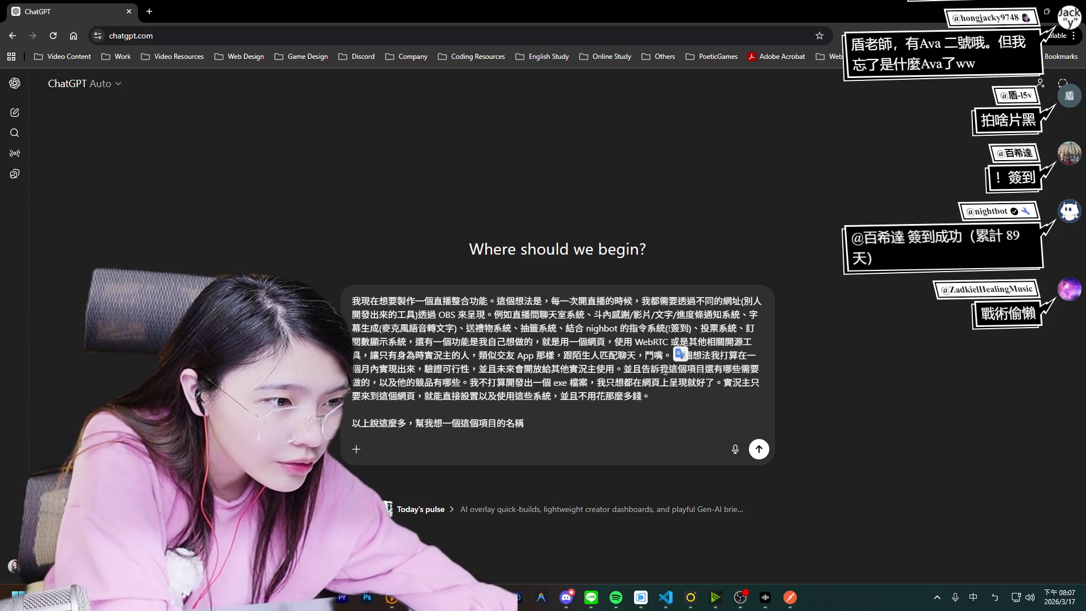
mouse_move(624, 369)
mouse_down()
mouse_move(678, 369)
mouse_move(443, 396)
mouse_move(380, 383)
mouse_move(461, 382)
mouse_up()
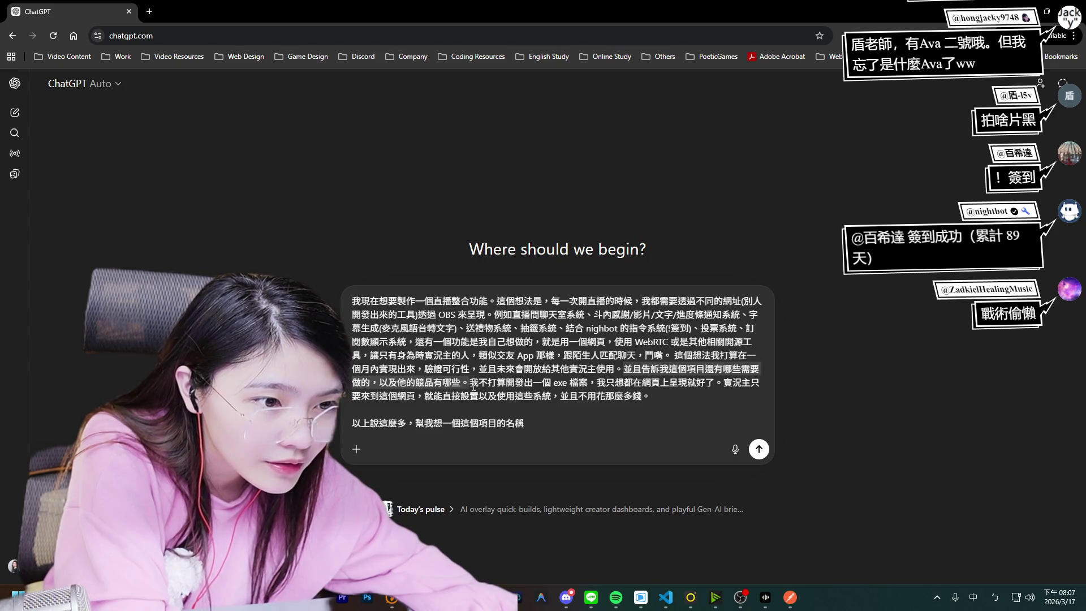
key(BackSpace)
click(498, 444)
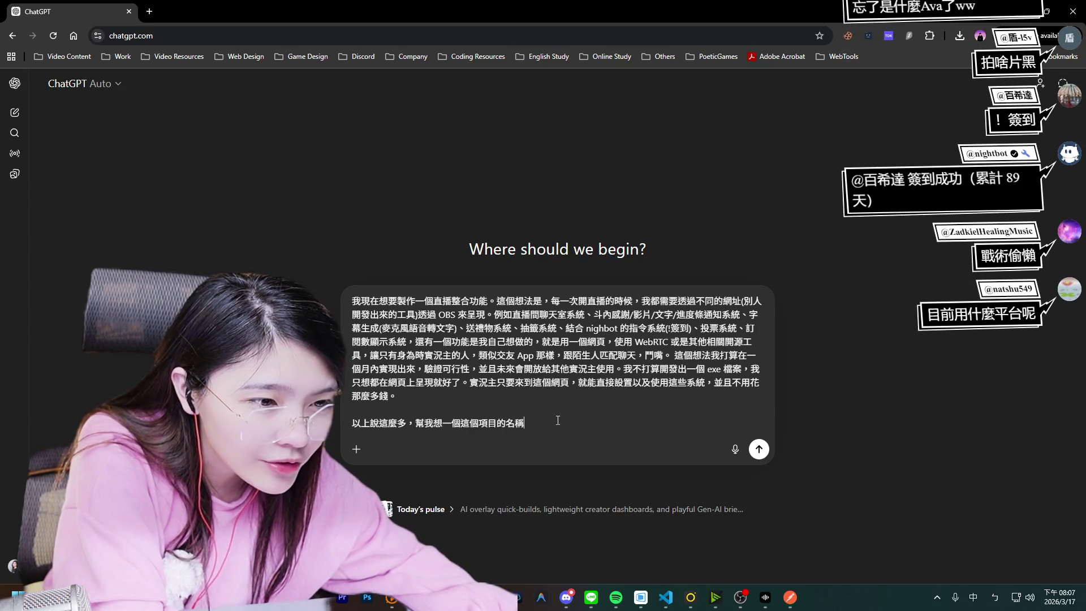
text(。中英文都可以)
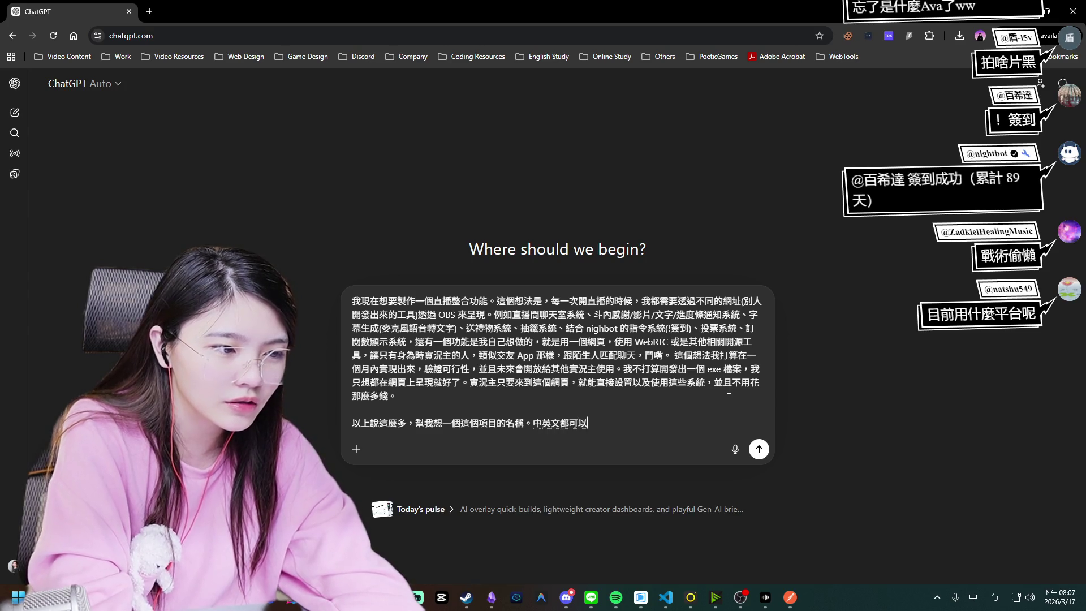
key(Return)
key(Return)
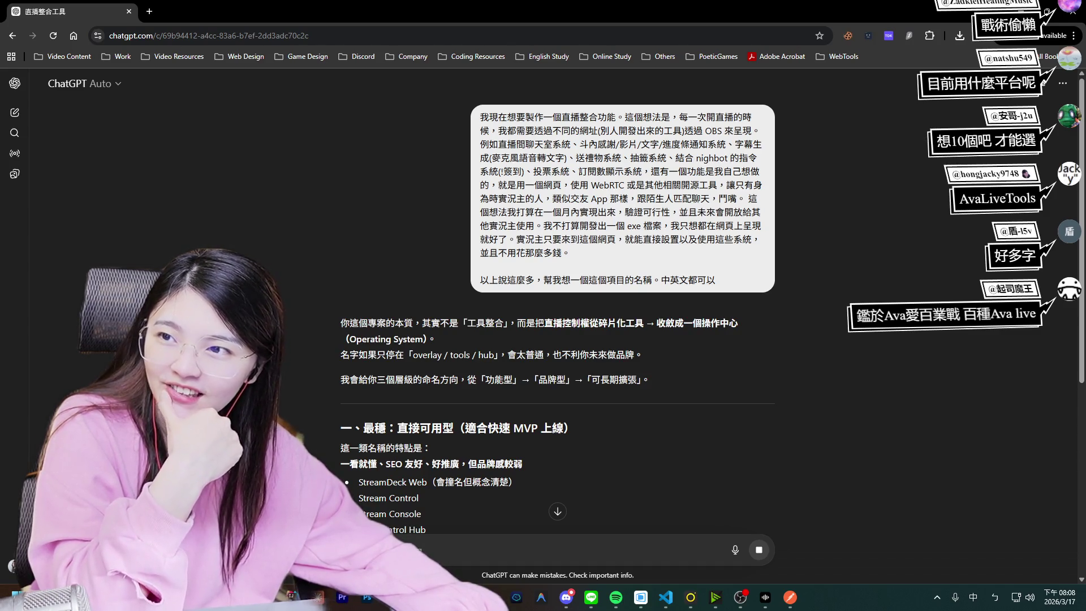
Read through the suggested names like StreamOS, LiveCore, StreamNest and NEXCast, briefly selecting LiveCore.
scroll(639, 406, down, 3)
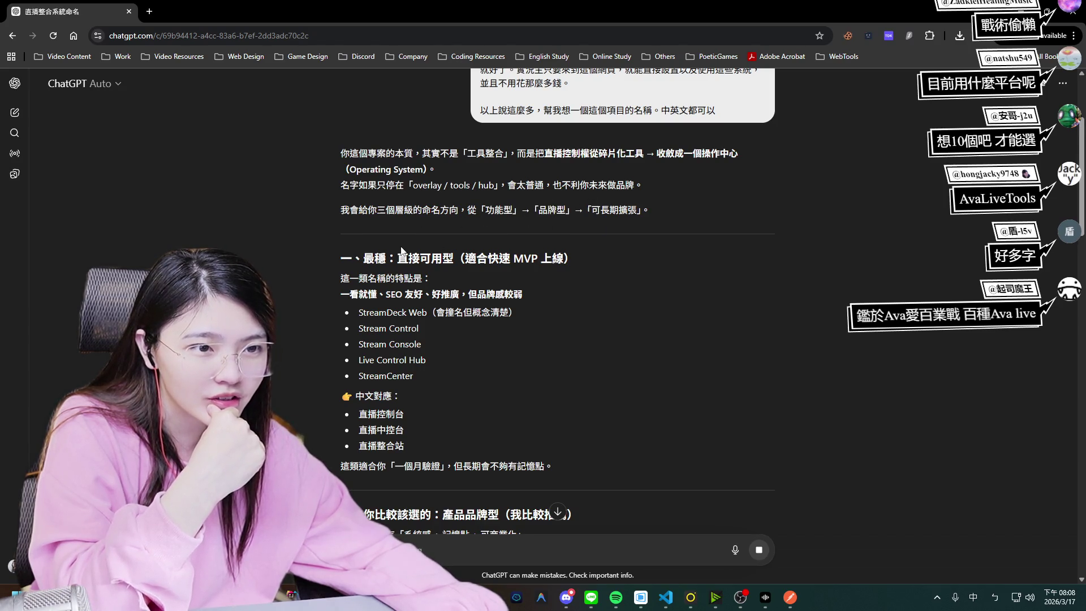
scroll(401, 248, down, 1)
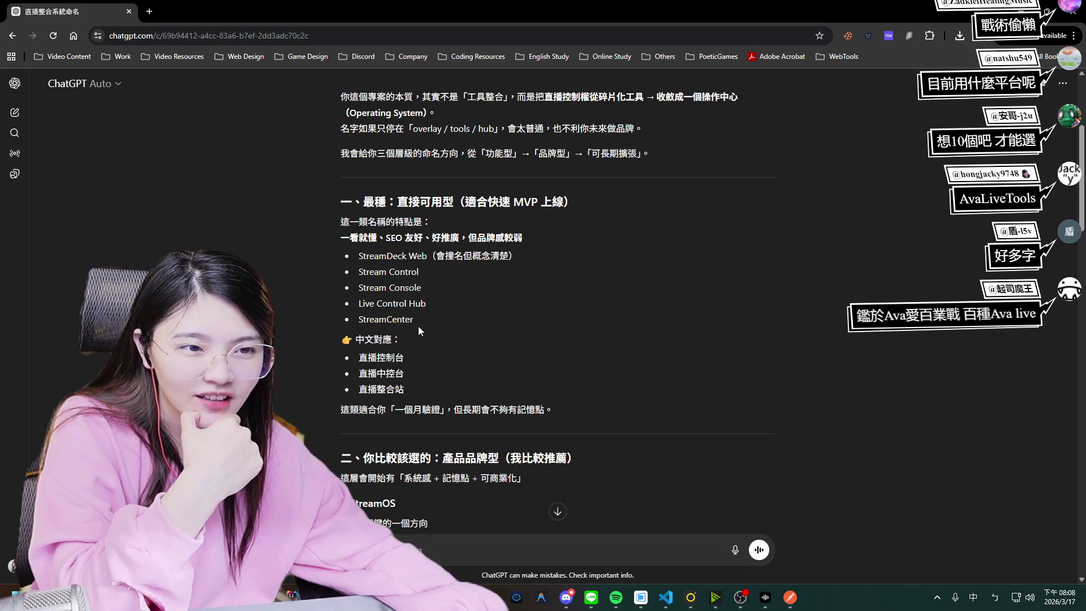
scroll(422, 322, down, 1)
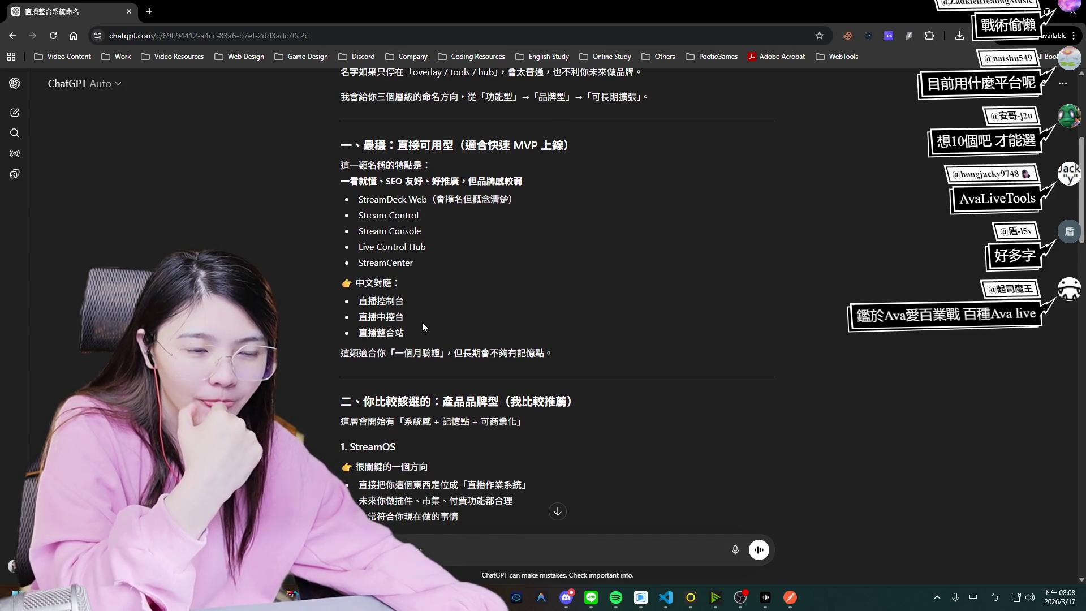
scroll(422, 324, down, 1)
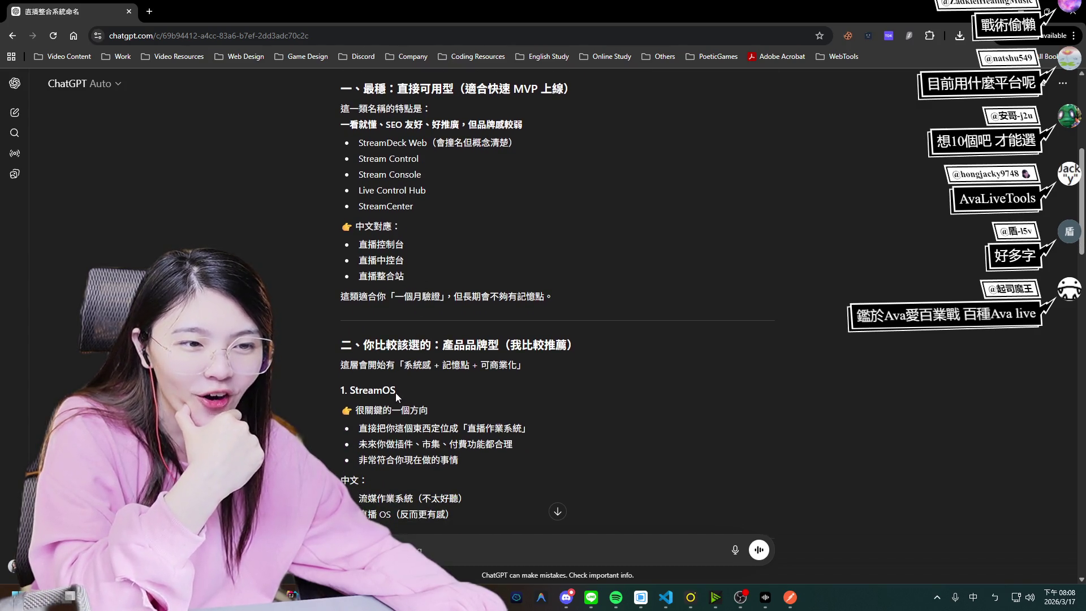
mouse_move(396, 392)
mouse_down()
mouse_move(346, 390)
mouse_move(340, 365)
mouse_up()
click(443, 389)
scroll(444, 394, down, 3)
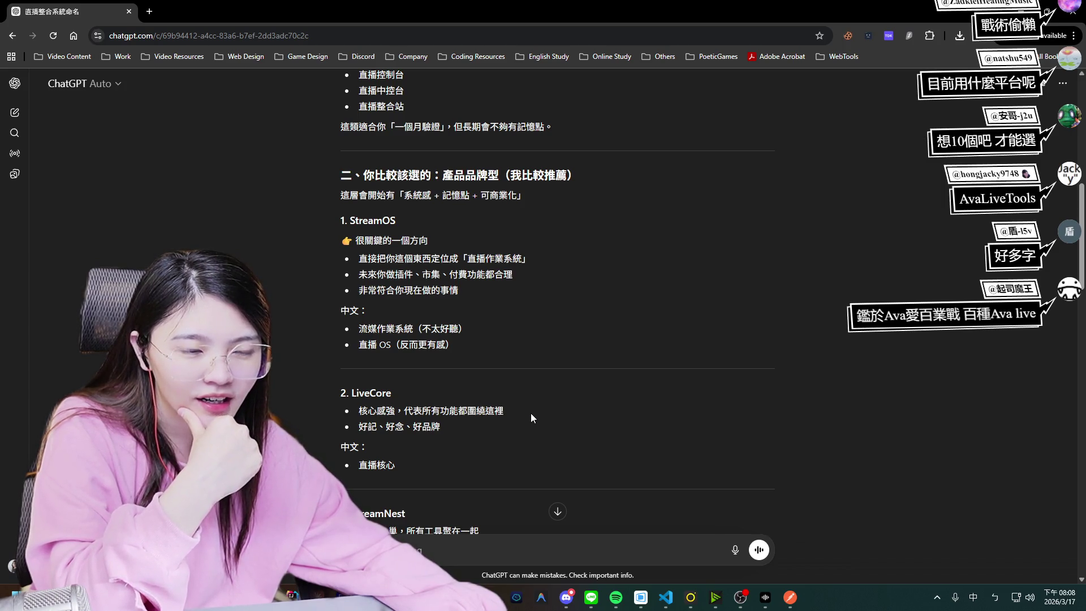
double_click(371, 392)
scroll(550, 418, down, 2)
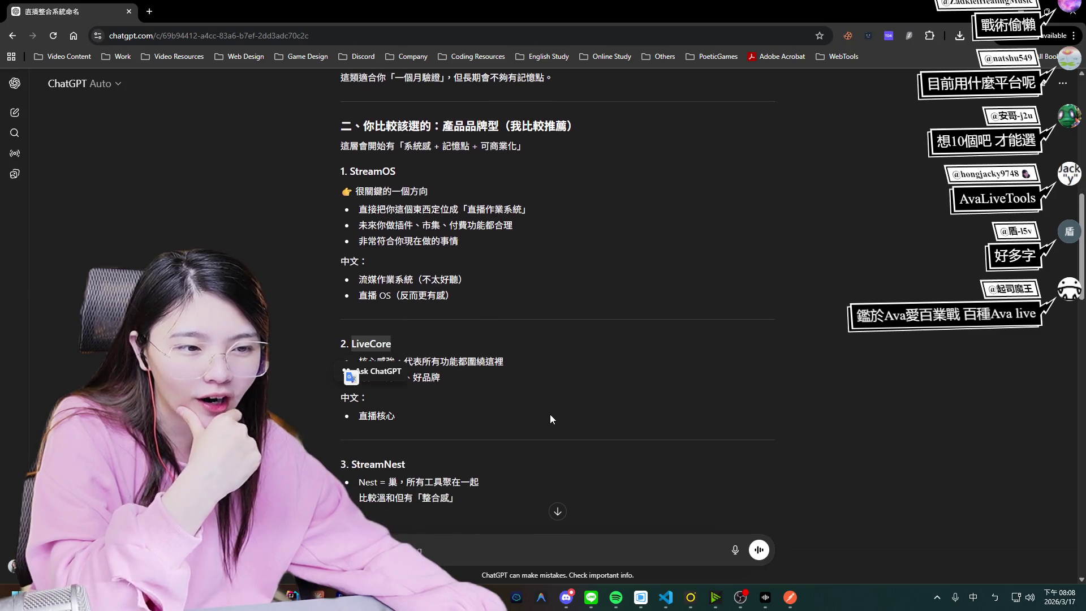
click(440, 405)
scroll(443, 407, down, 3)
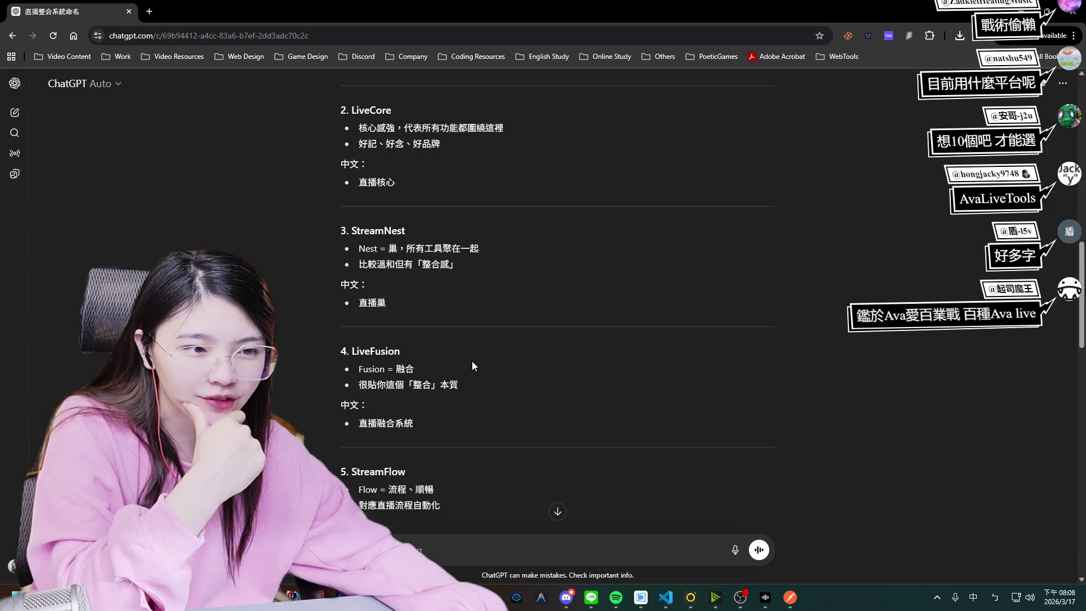
scroll(503, 389, down, 1)
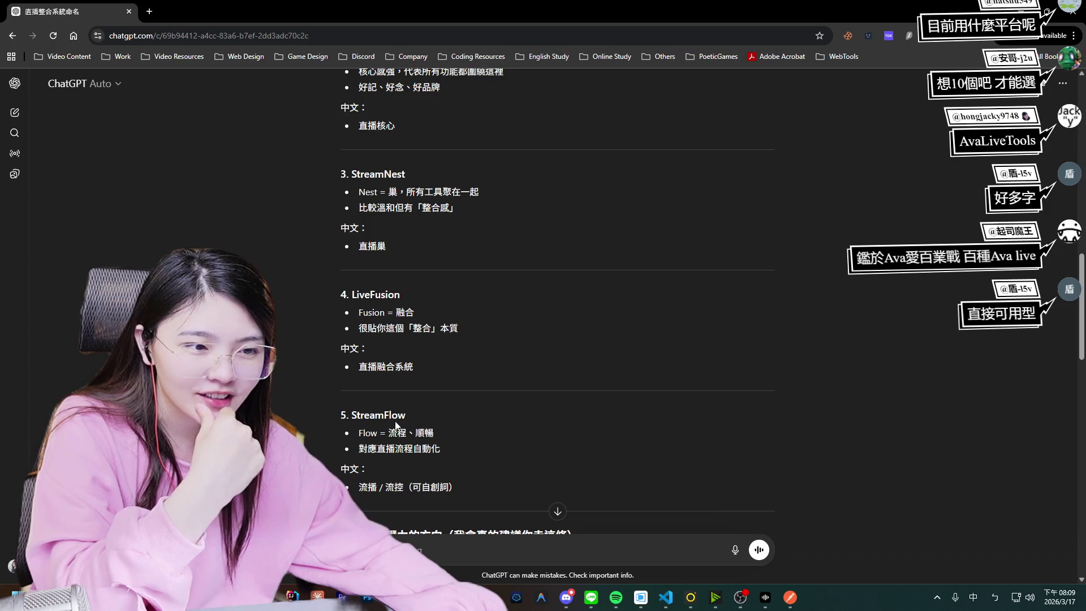
scroll(459, 421, down, 1)
scroll(456, 416, down, 3)
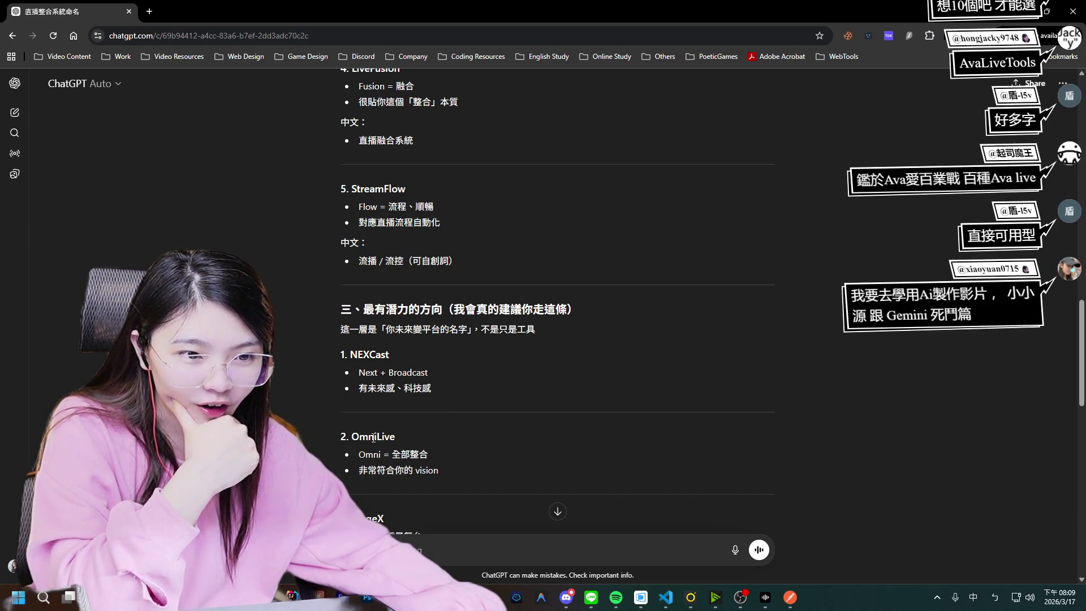
drag(362, 435, 474, 436)
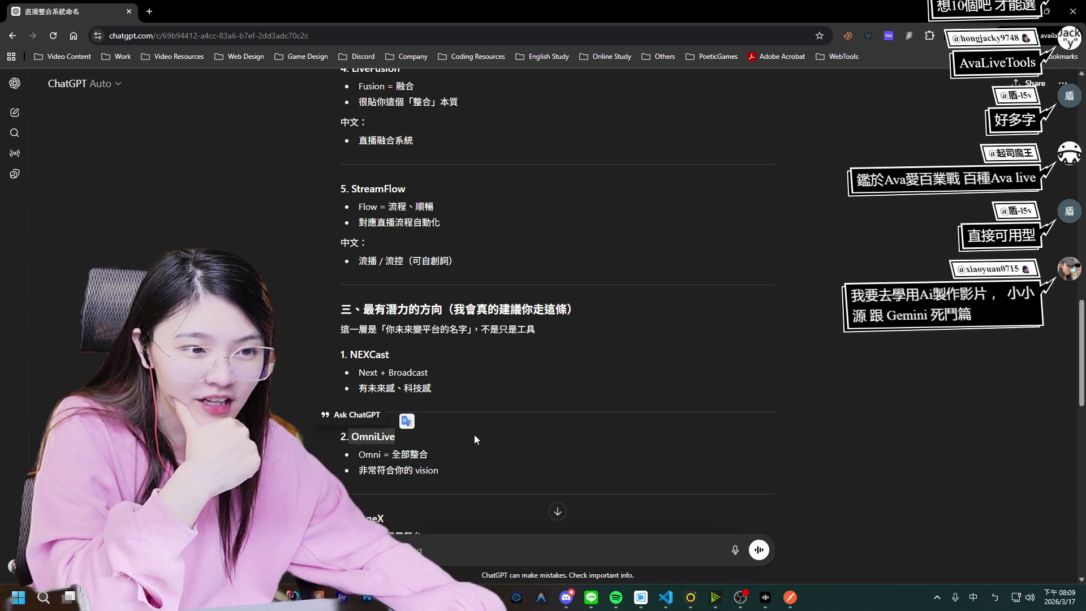
click(447, 376)
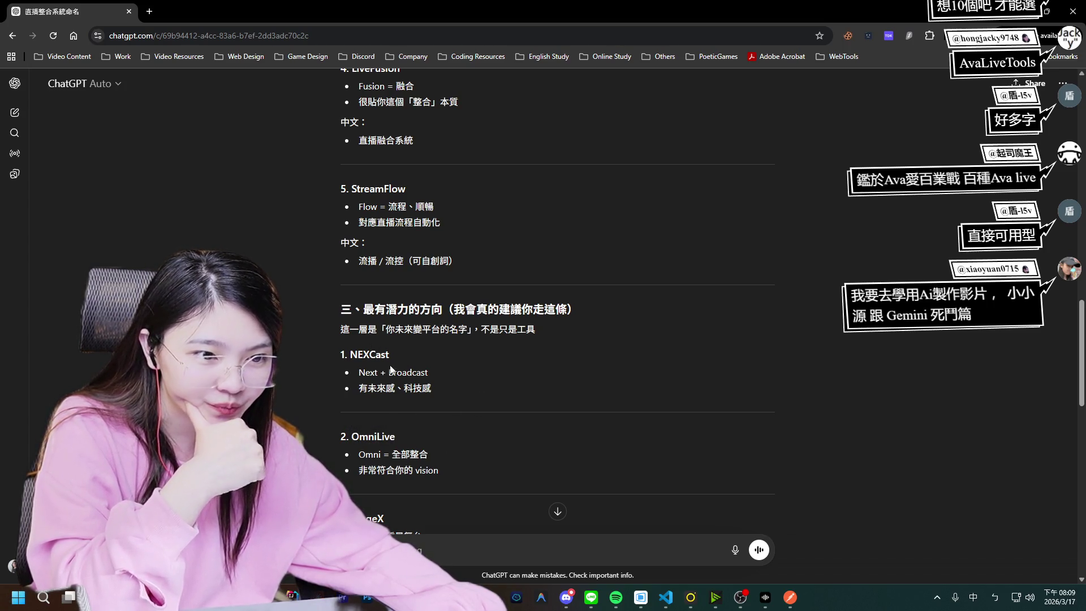
scroll(396, 379, down, 2)
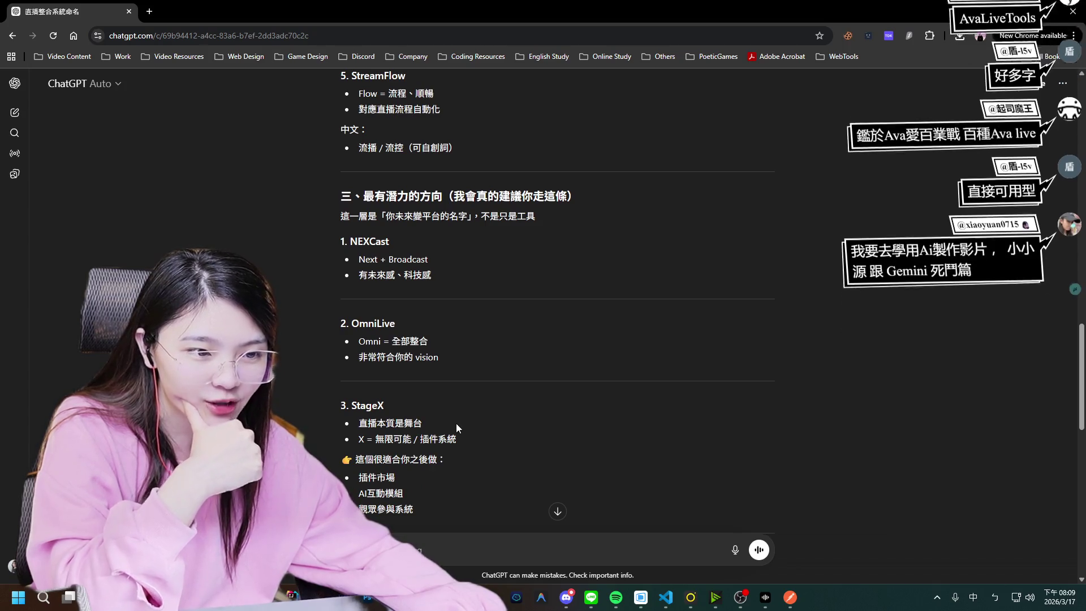
scroll(456, 423, down, 1)
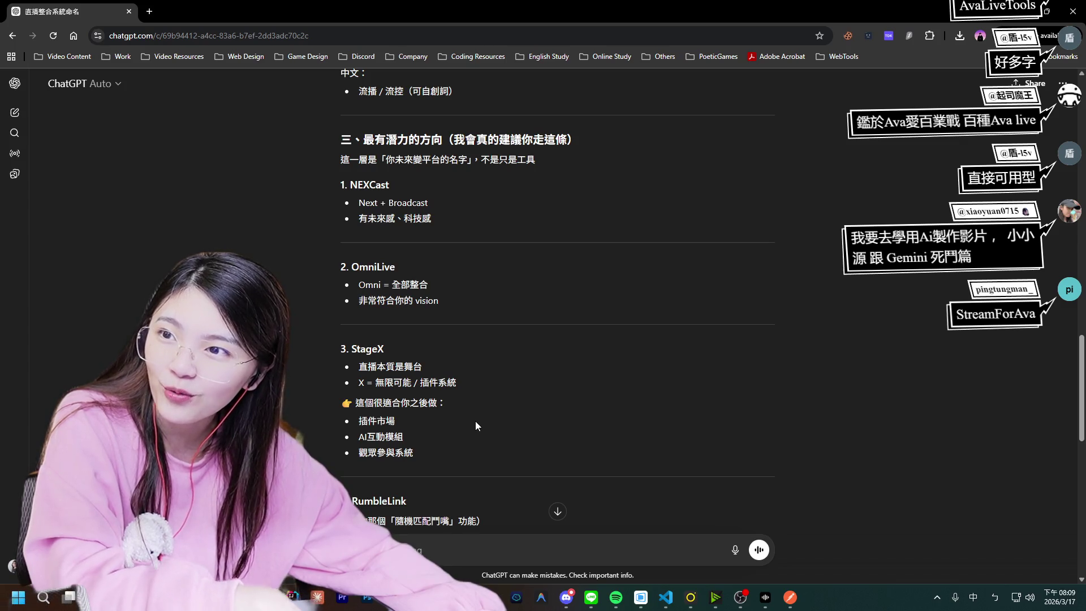
scroll(488, 424, down, 4)
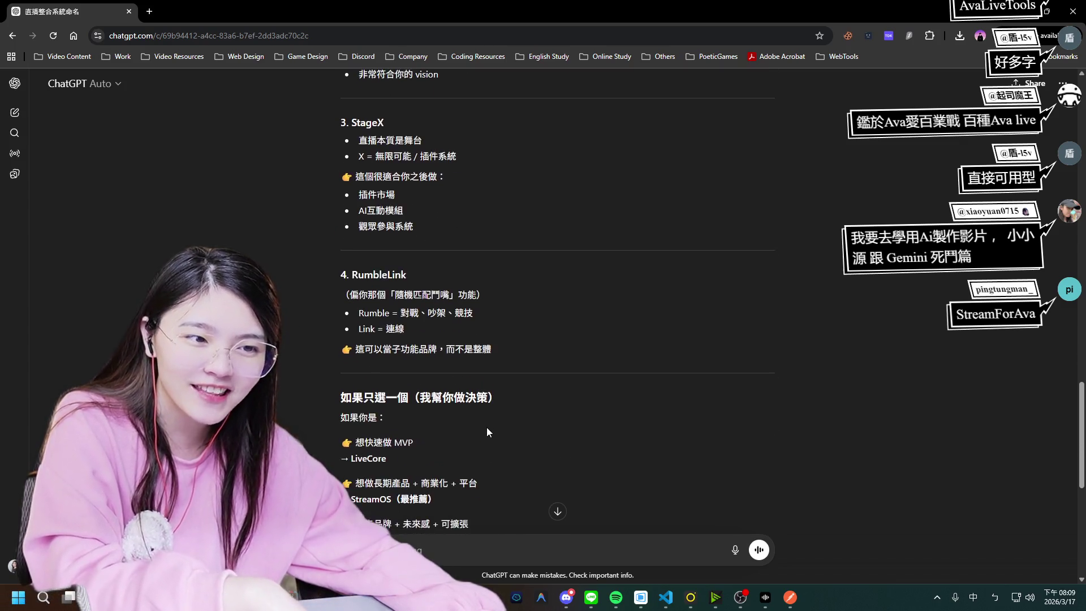
scroll(433, 425, down, 1)
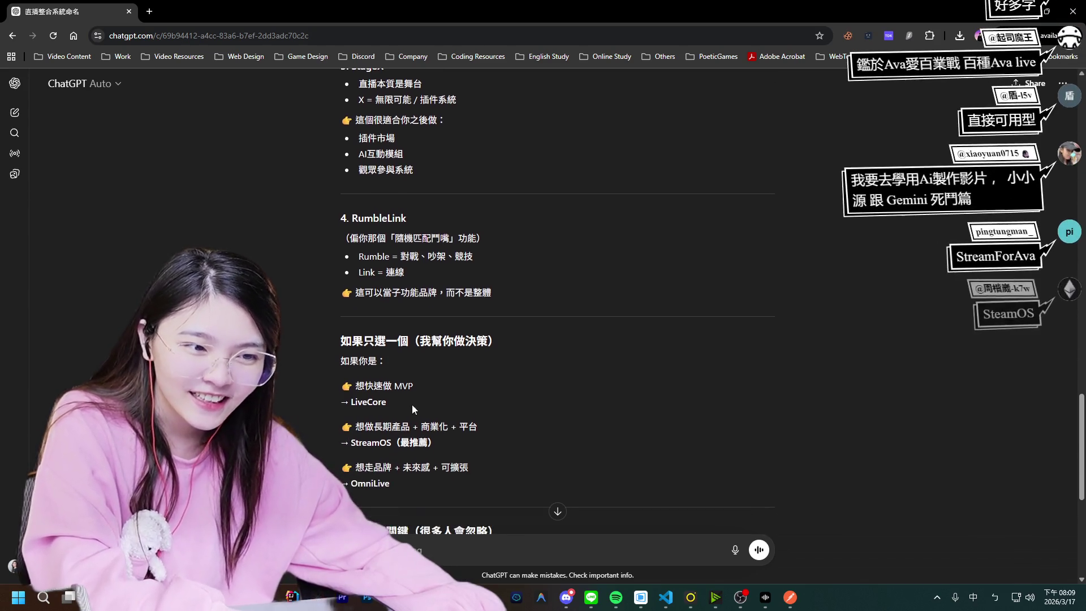
double_click(383, 403)
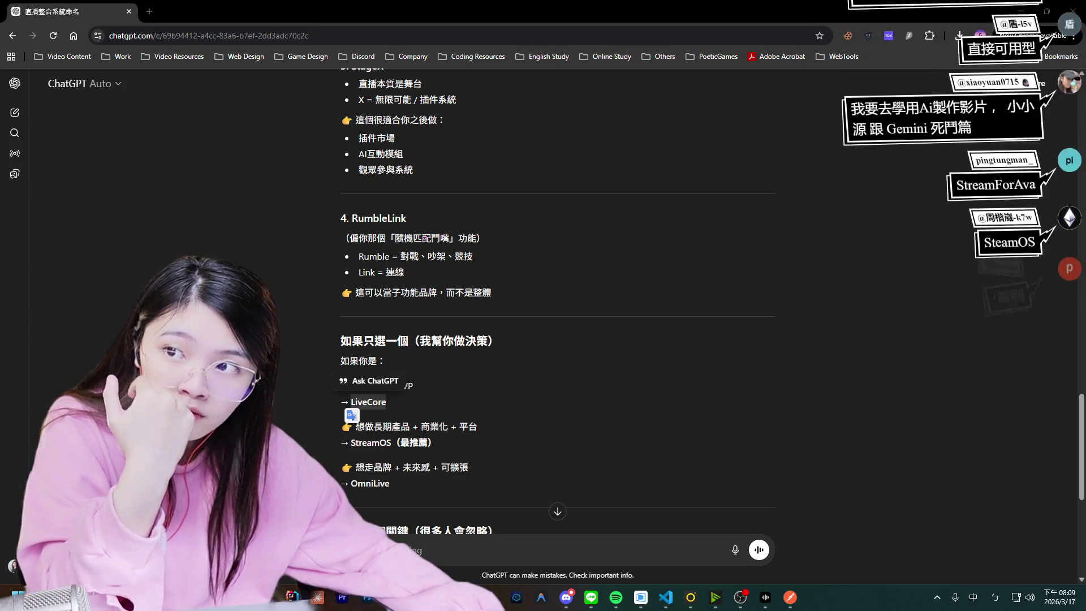
mouse_move(670, 595)
click(737, 558)
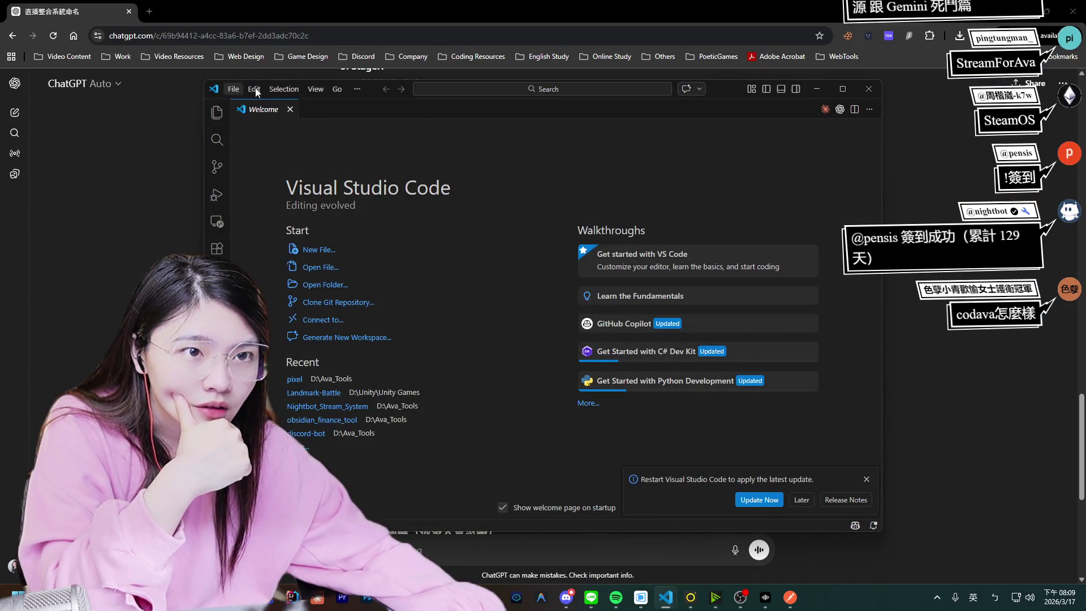
click(816, 89)
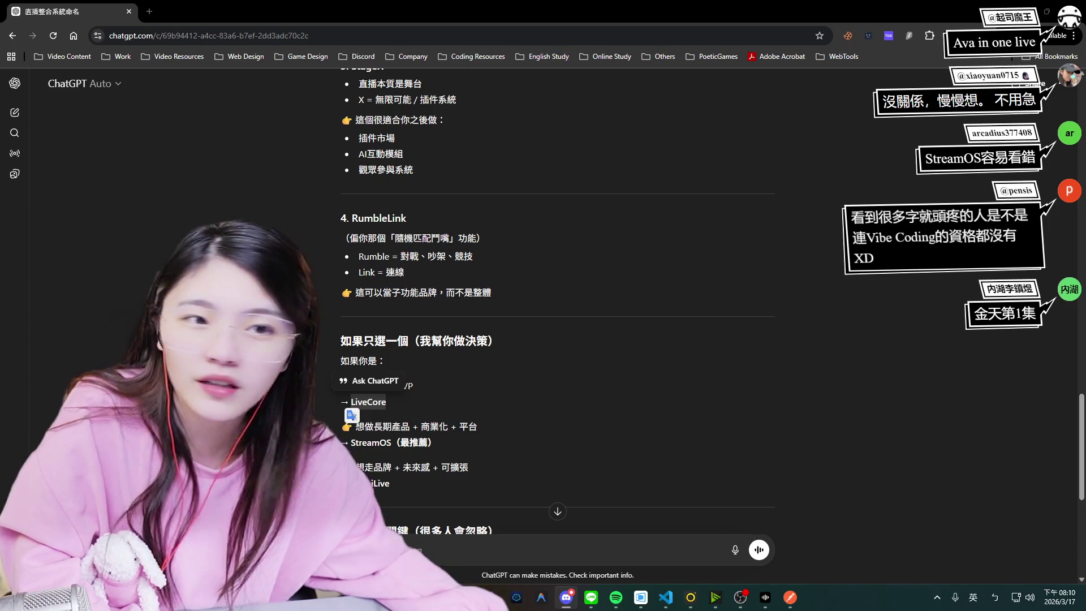
Revisit the 直播整合功能規劃 conversation from the chat list, then start a fresh empty chat.
click(14, 83)
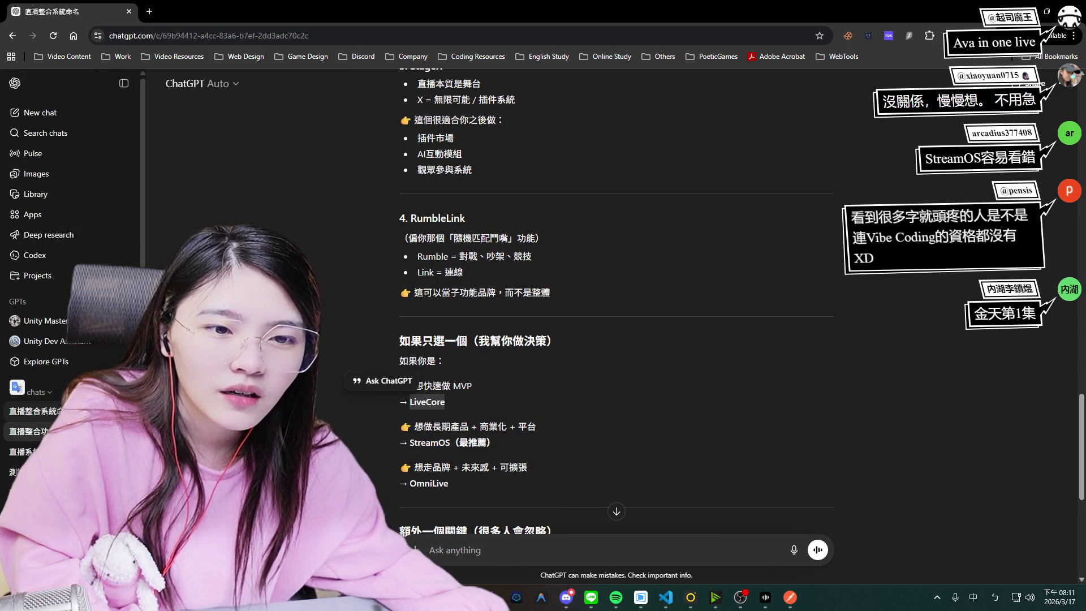
click(28, 430)
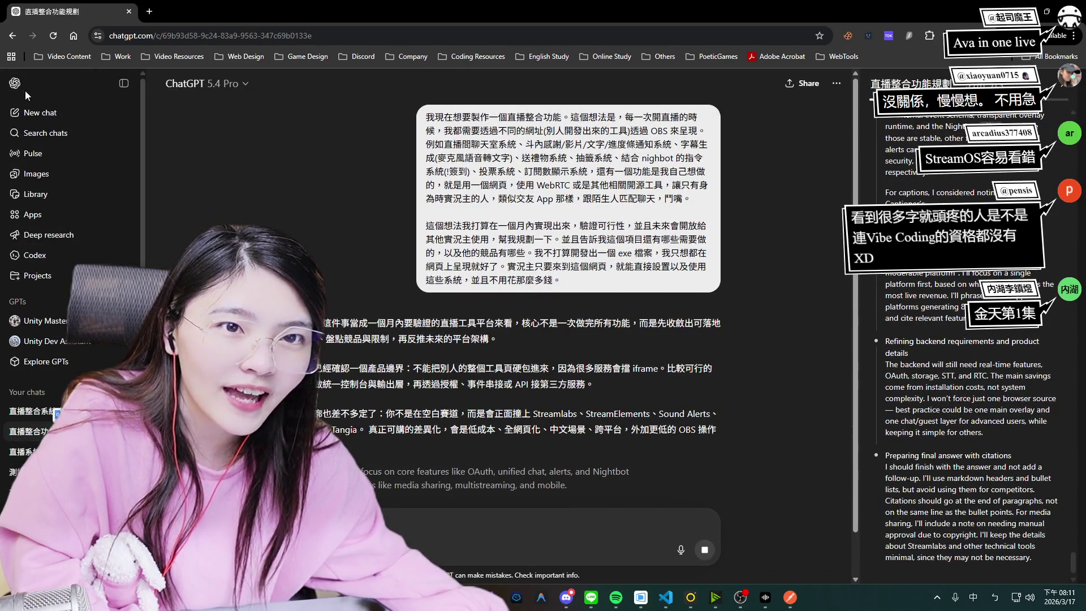
click(40, 113)
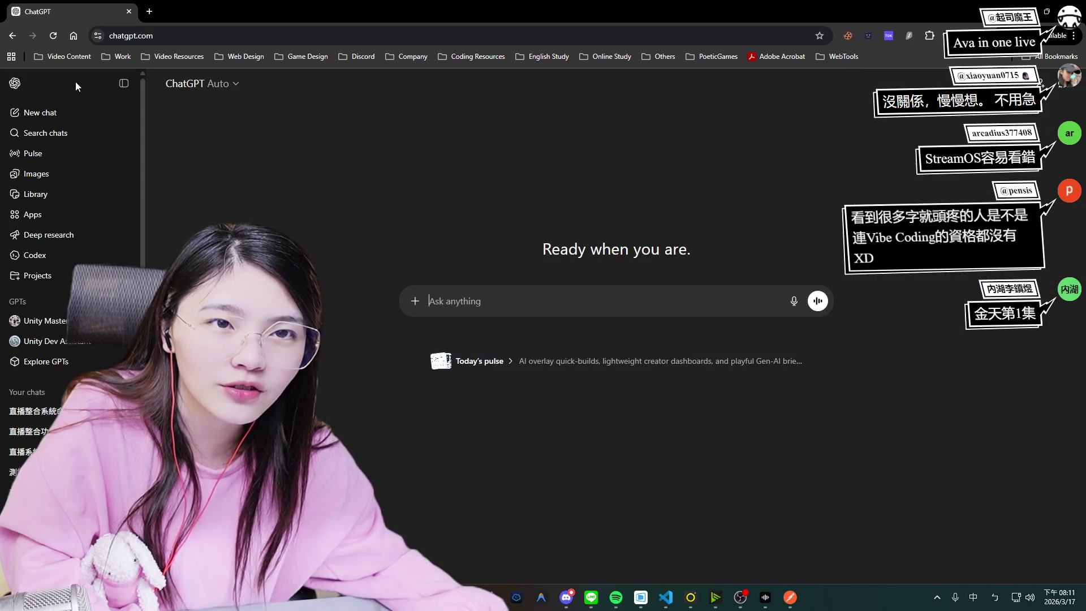
Load the 直播整合系統命名 conversation's URL in a new tab, then switch that tab to another chat.
click(50, 417)
click(148, 11)
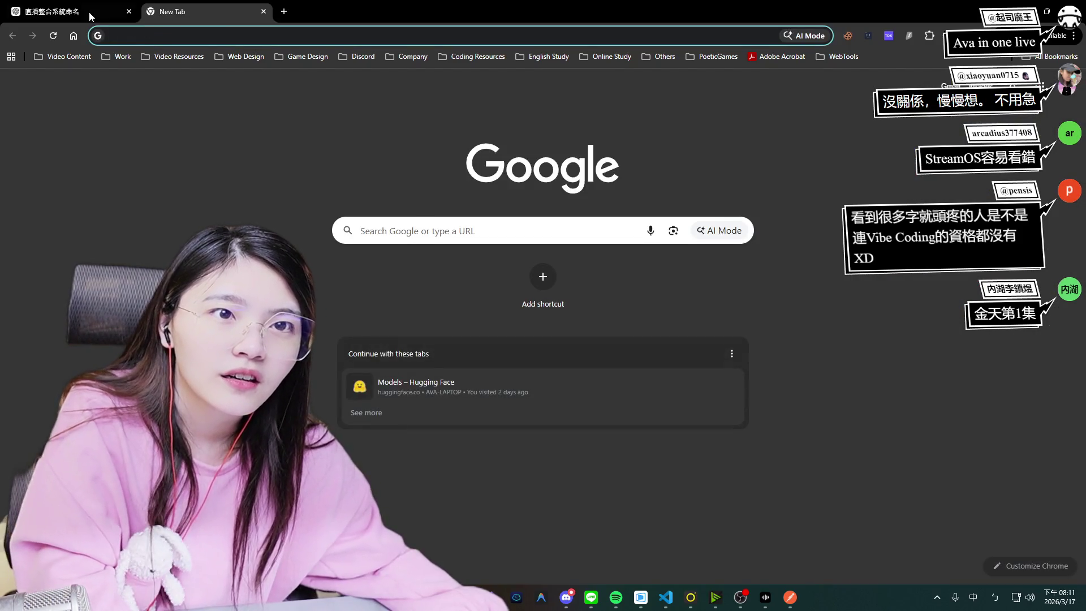
click(89, 12)
click(294, 35)
key(ctrl+c)
click(170, 11)
key(ctrl+v)
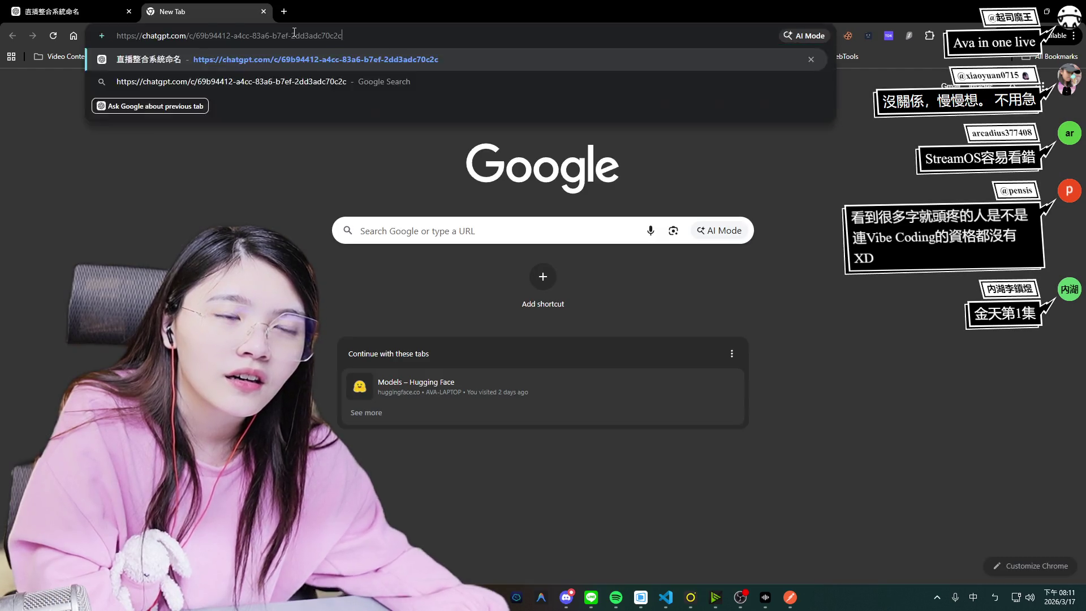
key(Return)
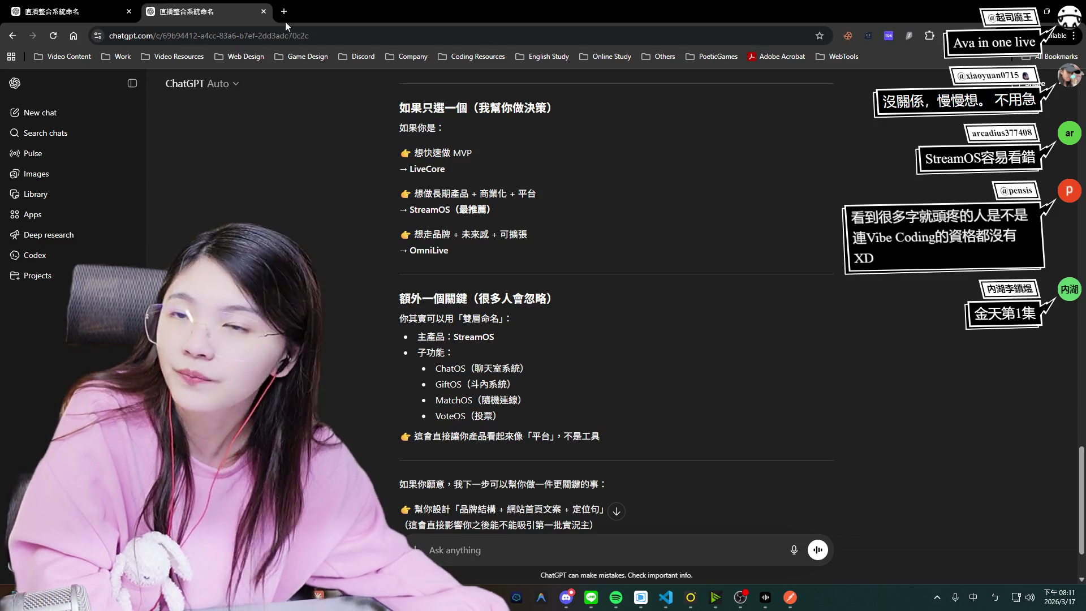
click(116, 113)
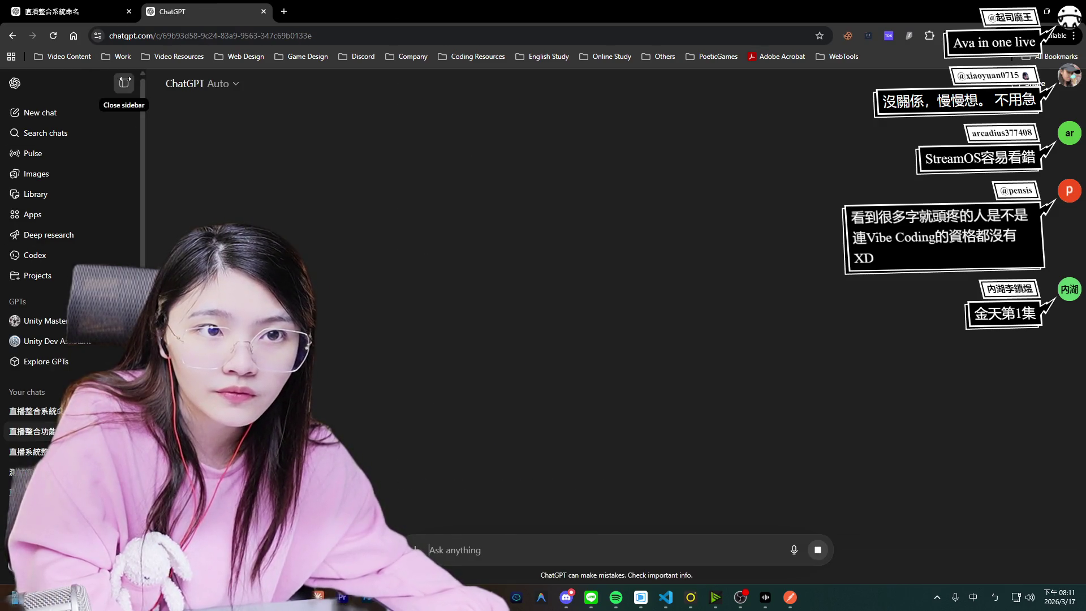
Hide the chat history sidebar in the second tab.
click(125, 83)
text(ㄗ)
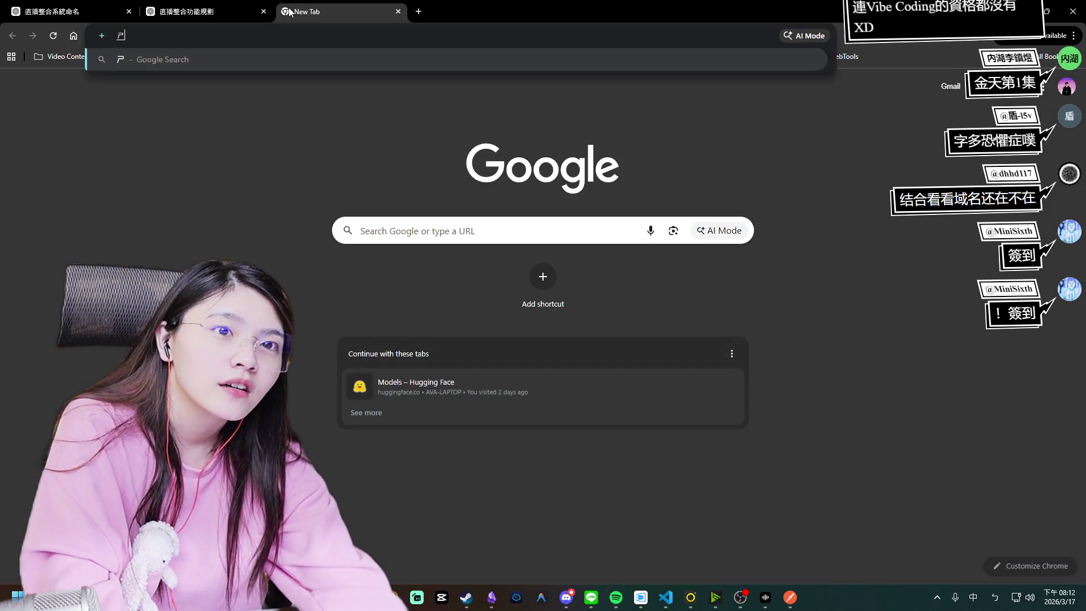
Search the web for godaddy and go to the official GoDaddy site.
text(godaddy)
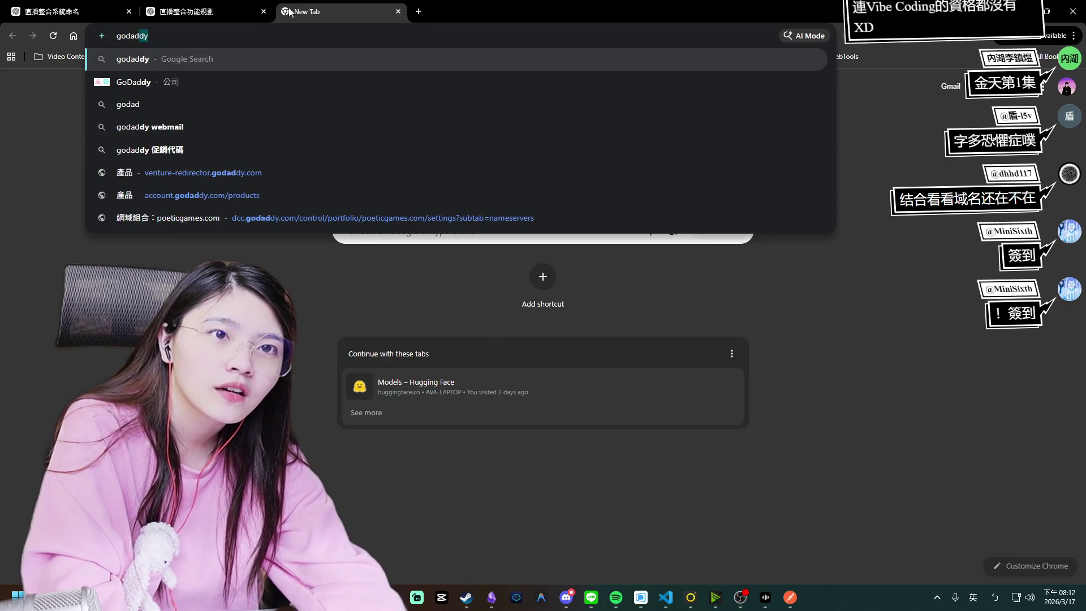
key(Return)
click(182, 236)
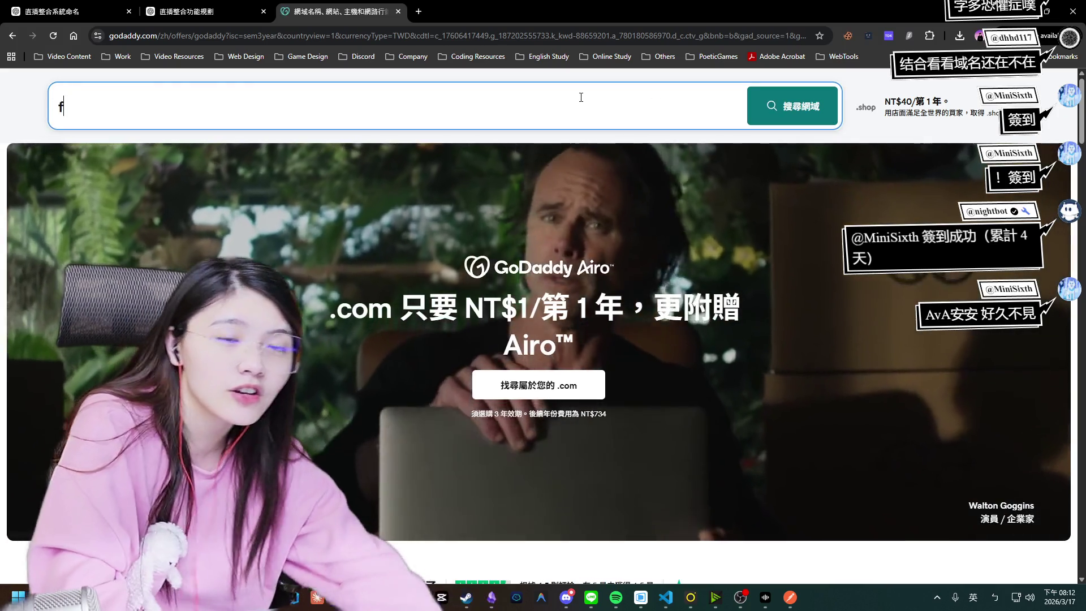
Check LiveCore domains: livecore.com is taken, livecore.tw is offered at NT$419.
text(Live)
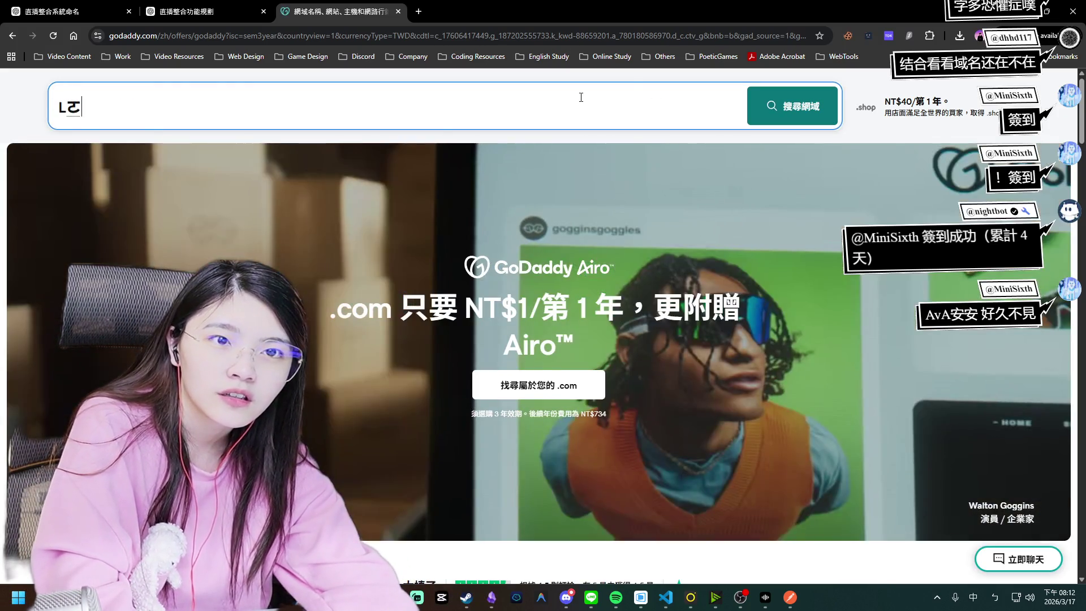
text(Core)
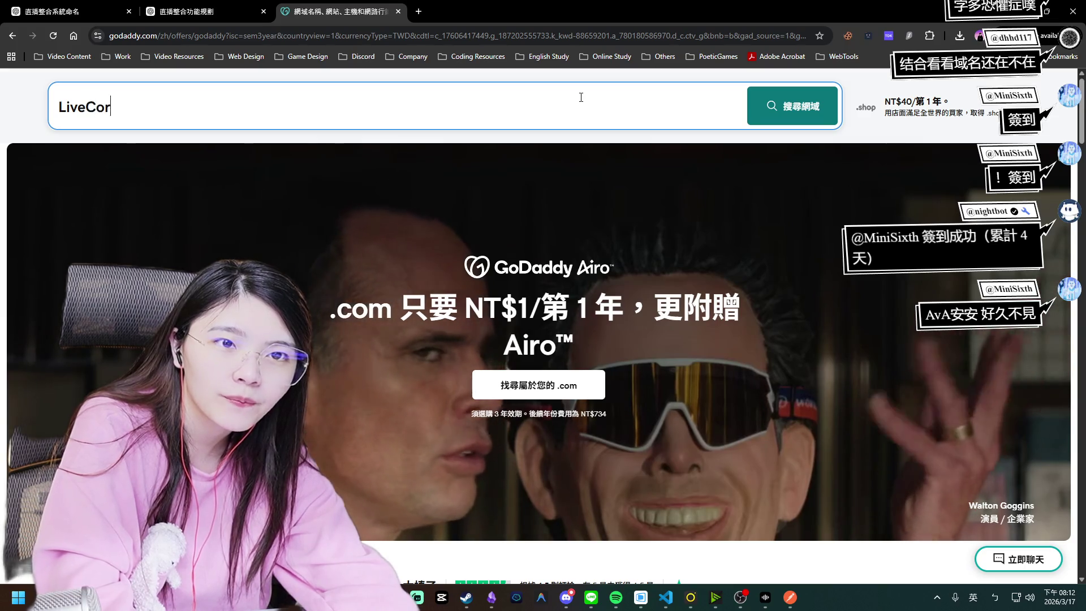
key(Return)
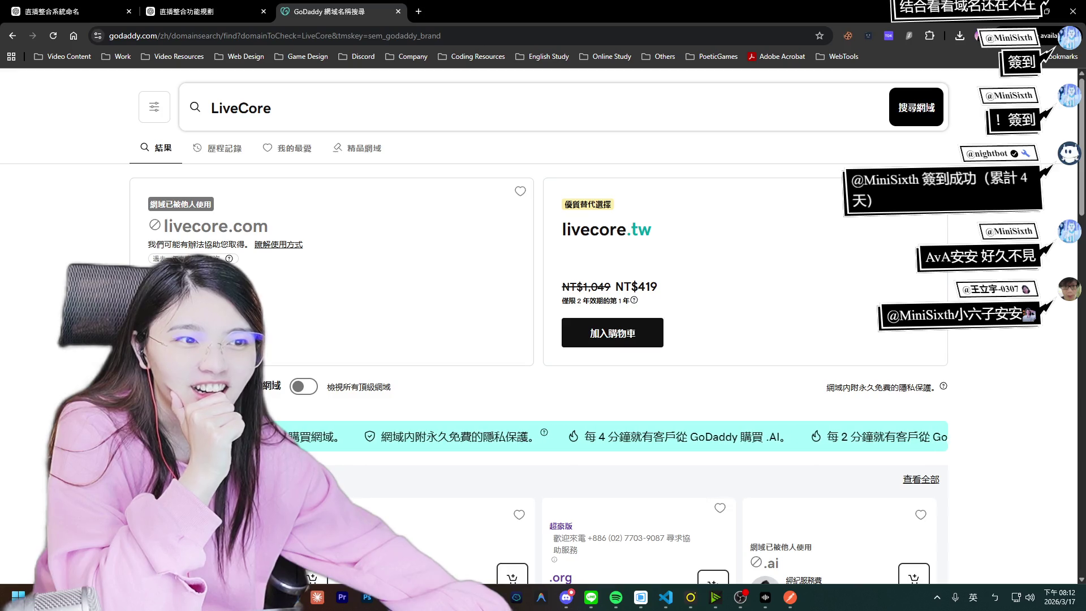
drag(227, 227, 170, 226)
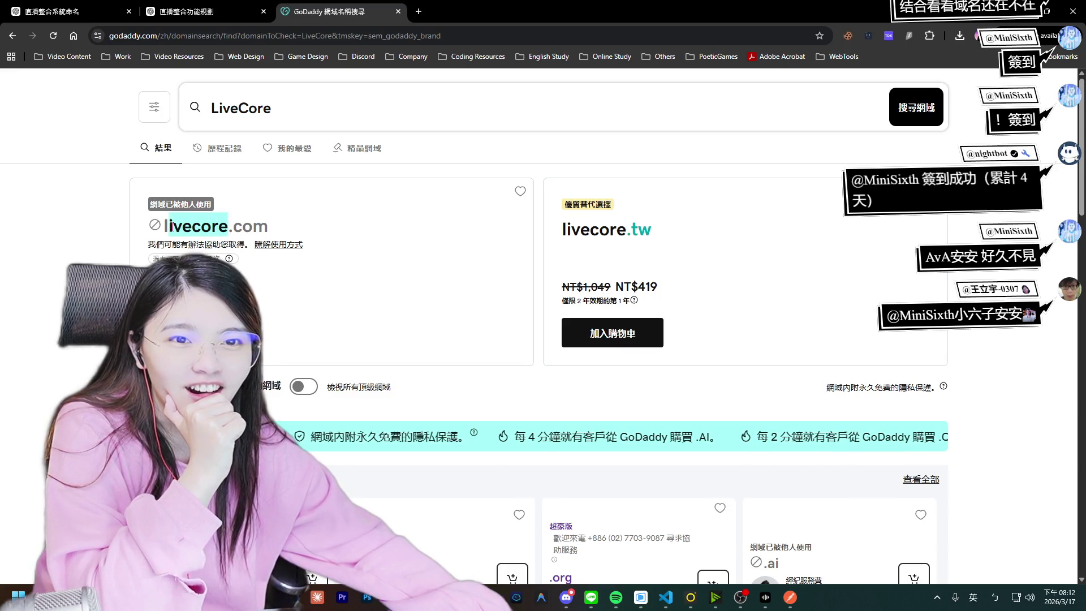
click(383, 298)
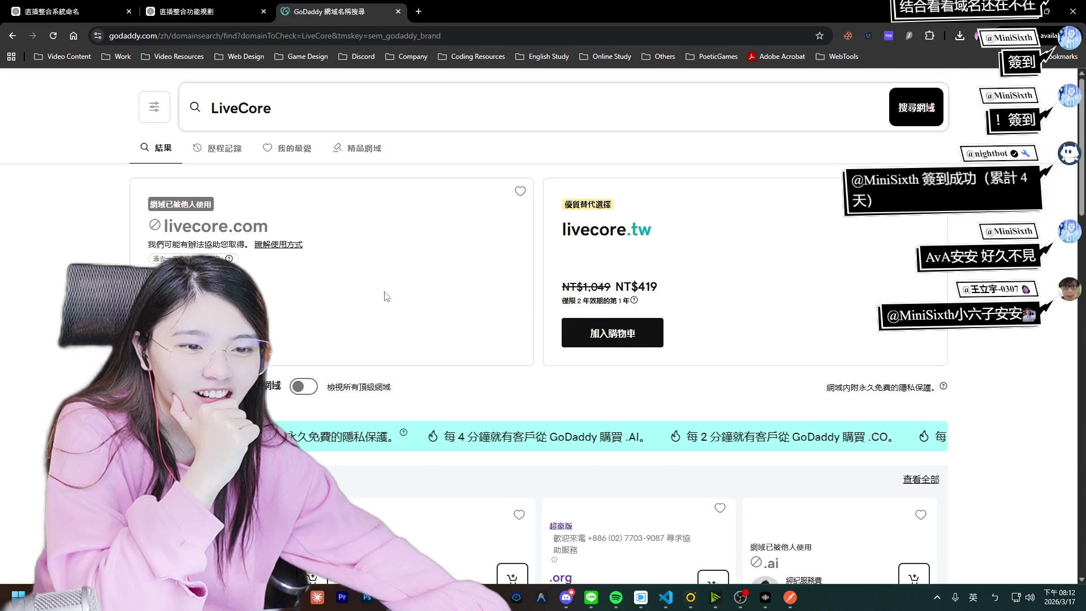
scroll(374, 300, down, 1)
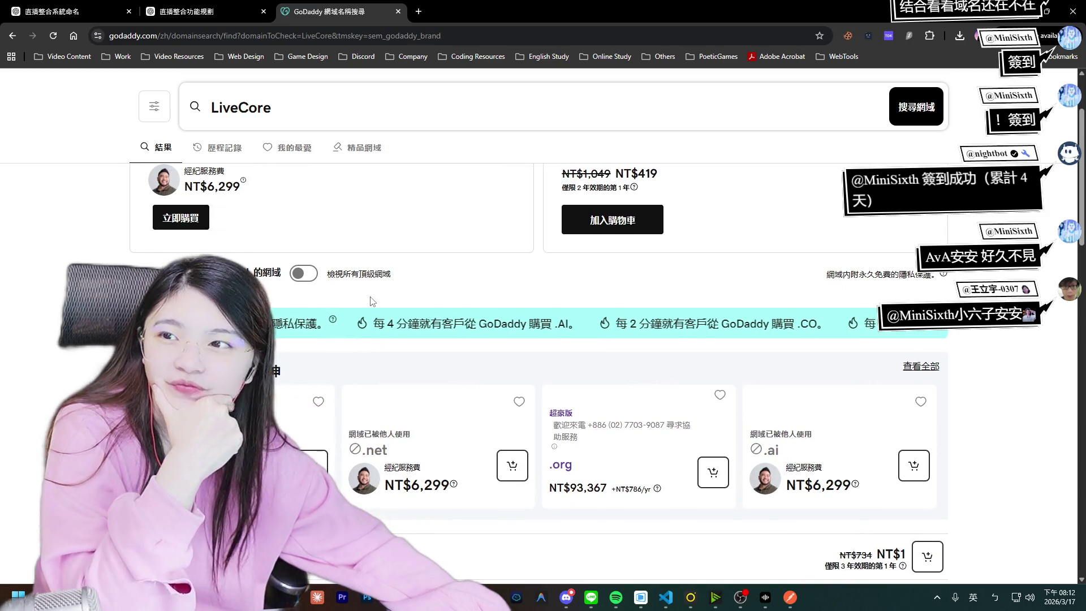
scroll(383, 298, down, 1)
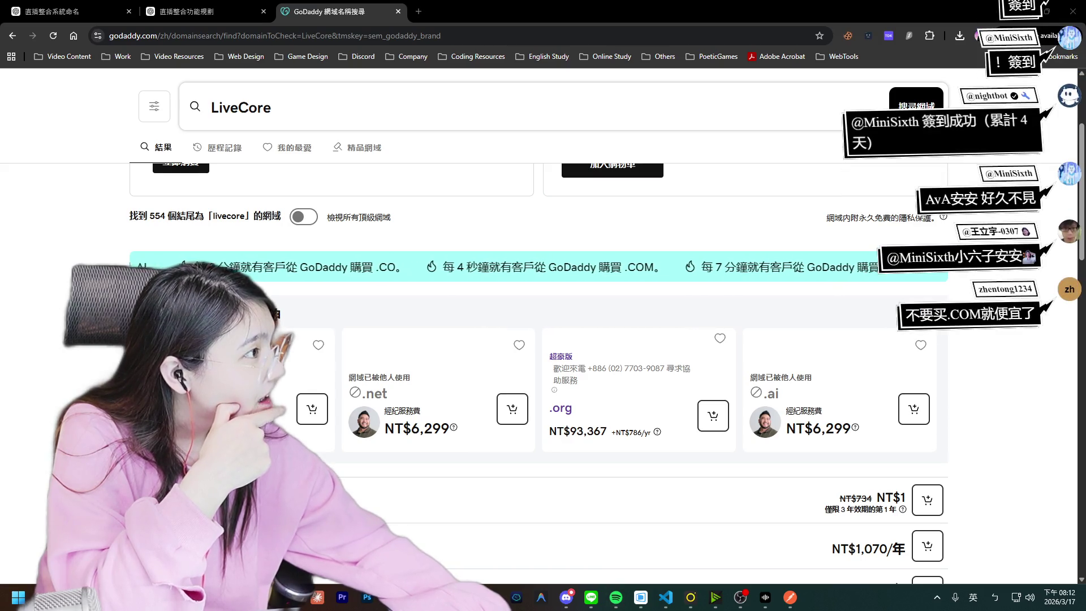
scroll(365, 313, down, 3)
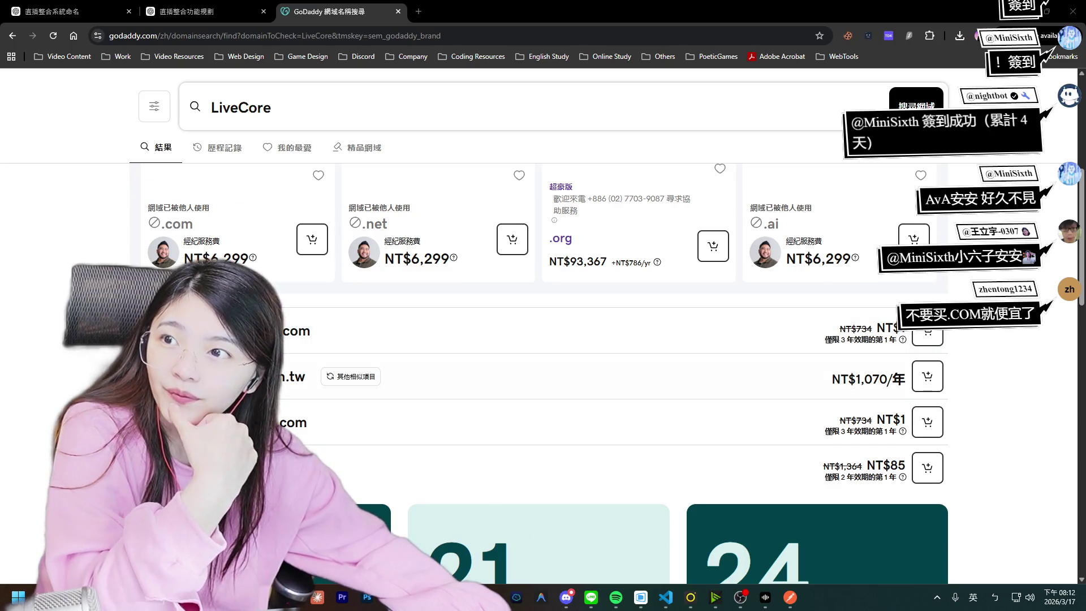
scroll(294, 359, up, 5)
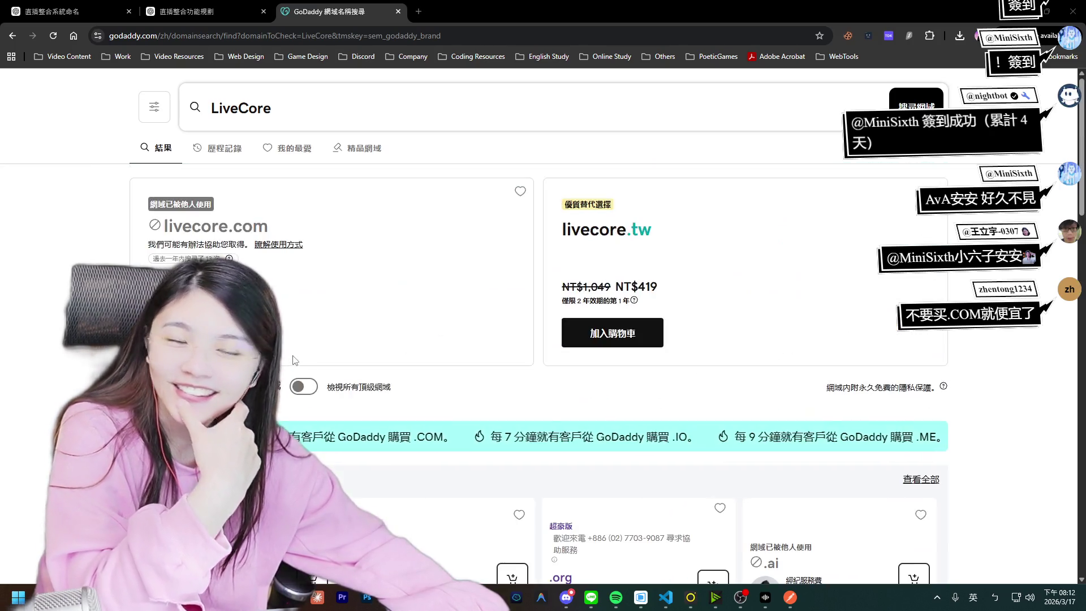
drag(652, 229, 561, 230)
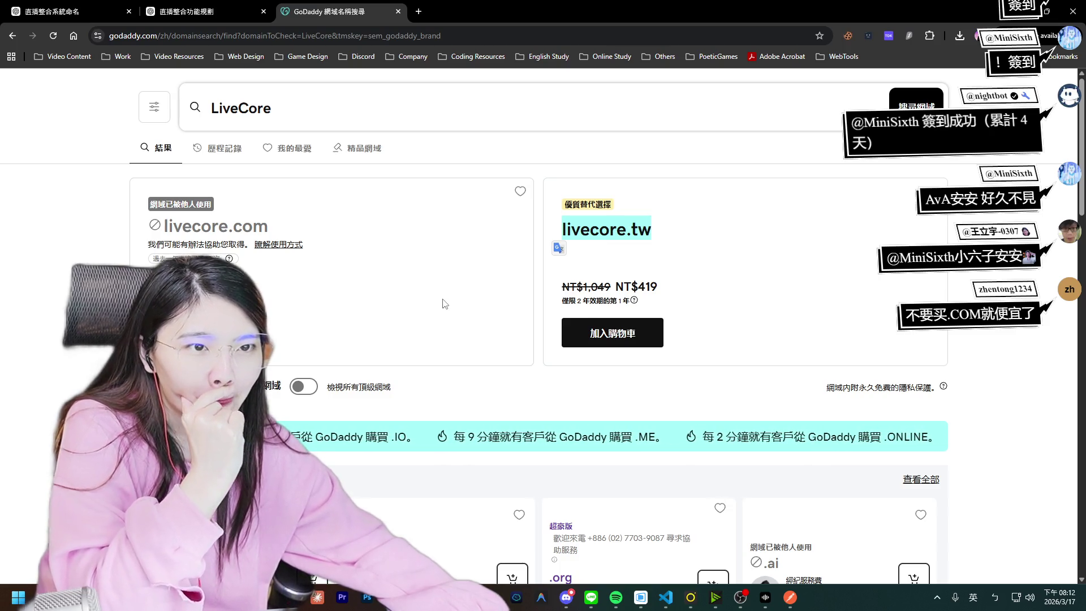
scroll(368, 350, down, 3)
scroll(298, 399, down, 2)
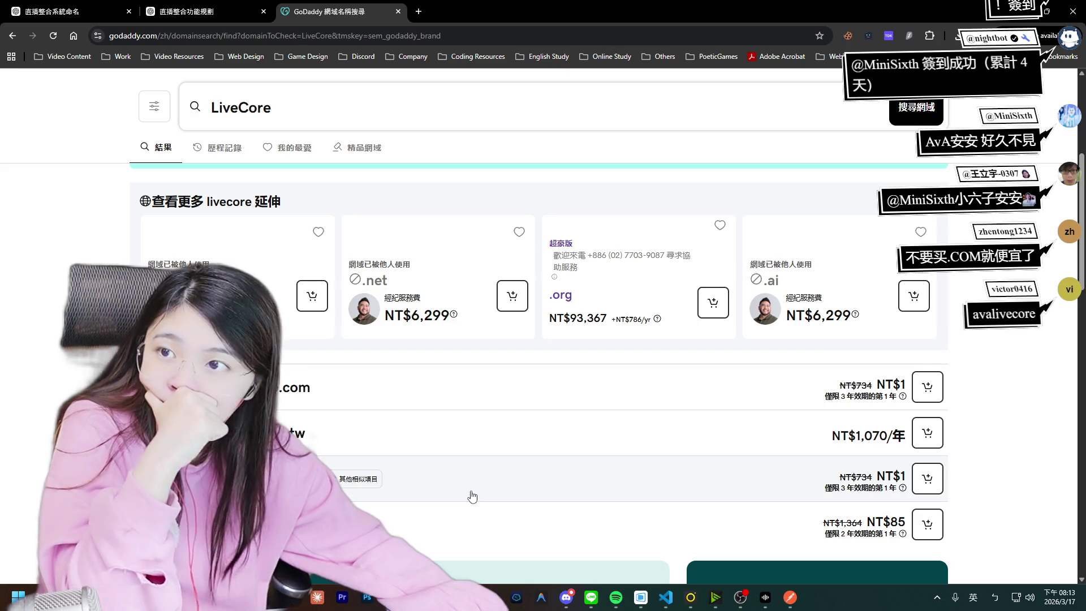
Return to the 直播整合功能規劃 ChatGPT conversation, where the Pro reply is still thinking.
scroll(472, 496, up, 5)
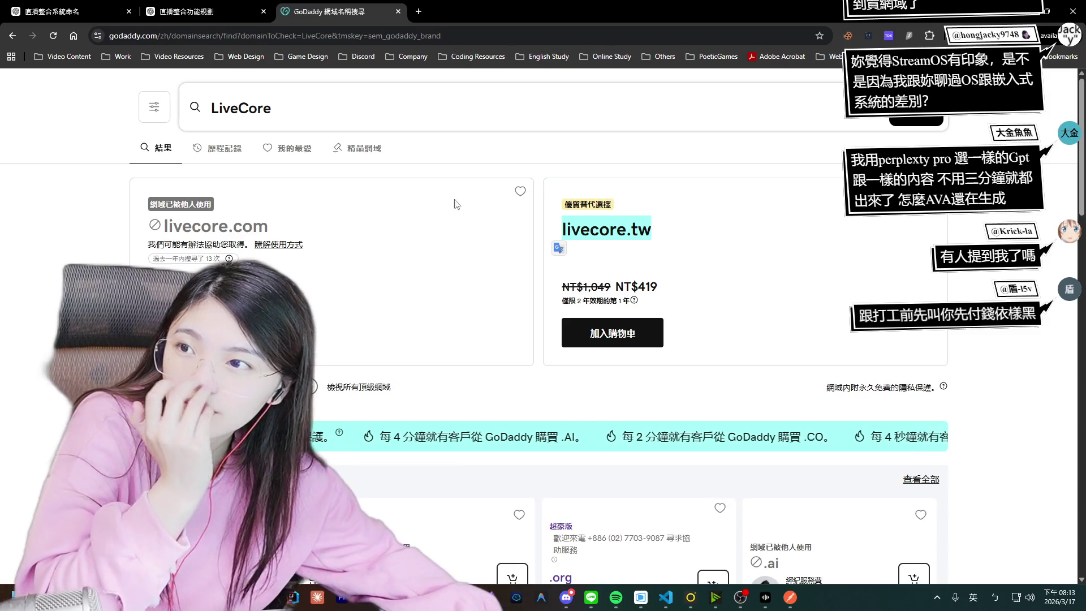
click(203, 11)
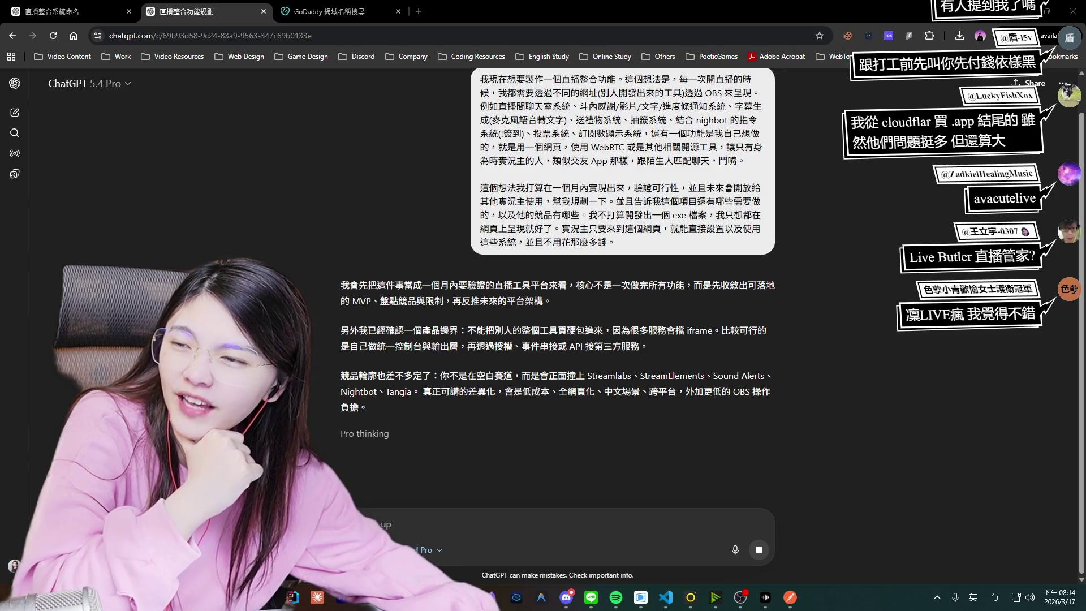
Review the name suggestions in the 直播整合系統命名 conversation and pick out OmniLive.
click(91, 13)
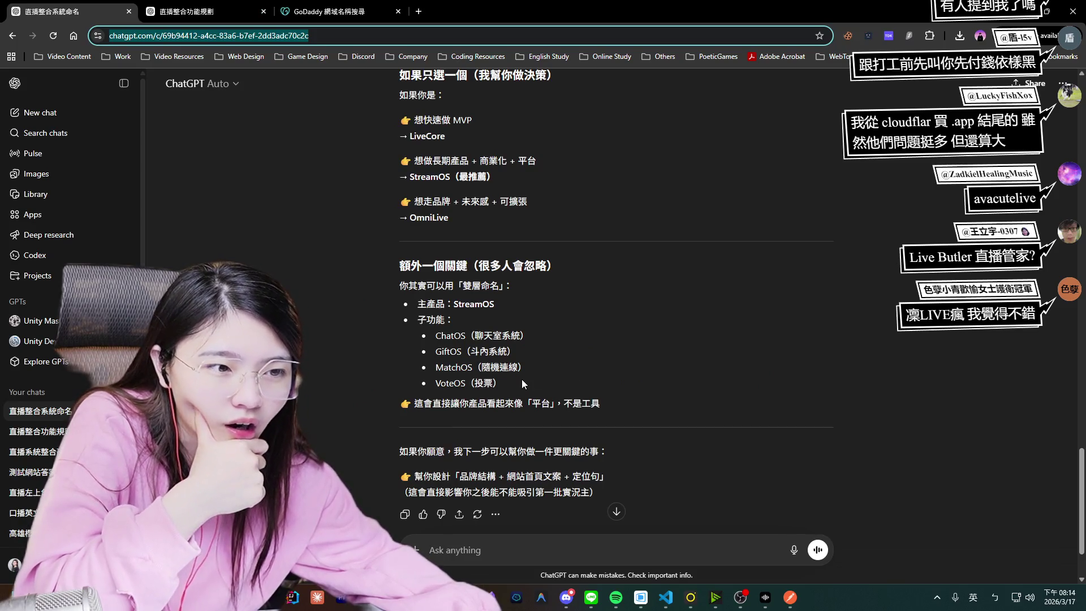
scroll(514, 381, up, 2)
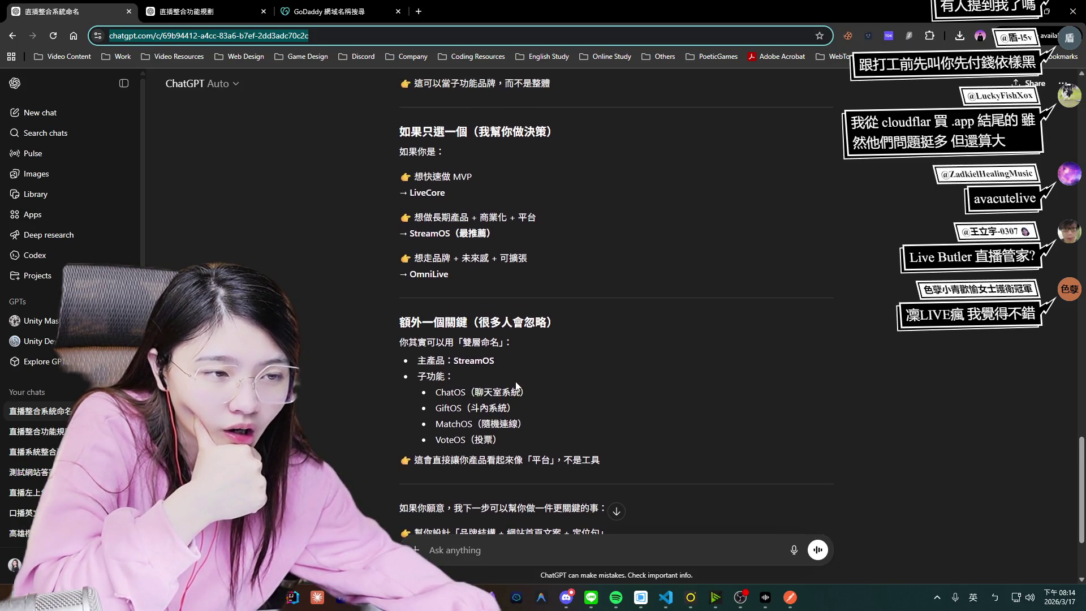
drag(462, 330, 389, 324)
key(ctrl+c)
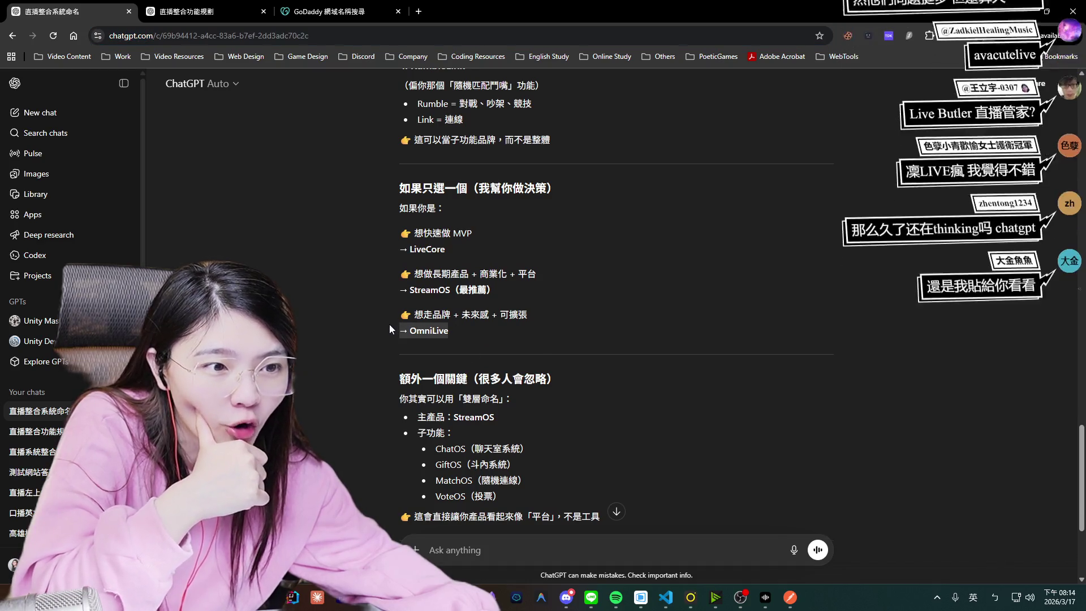
drag(461, 334, 415, 334)
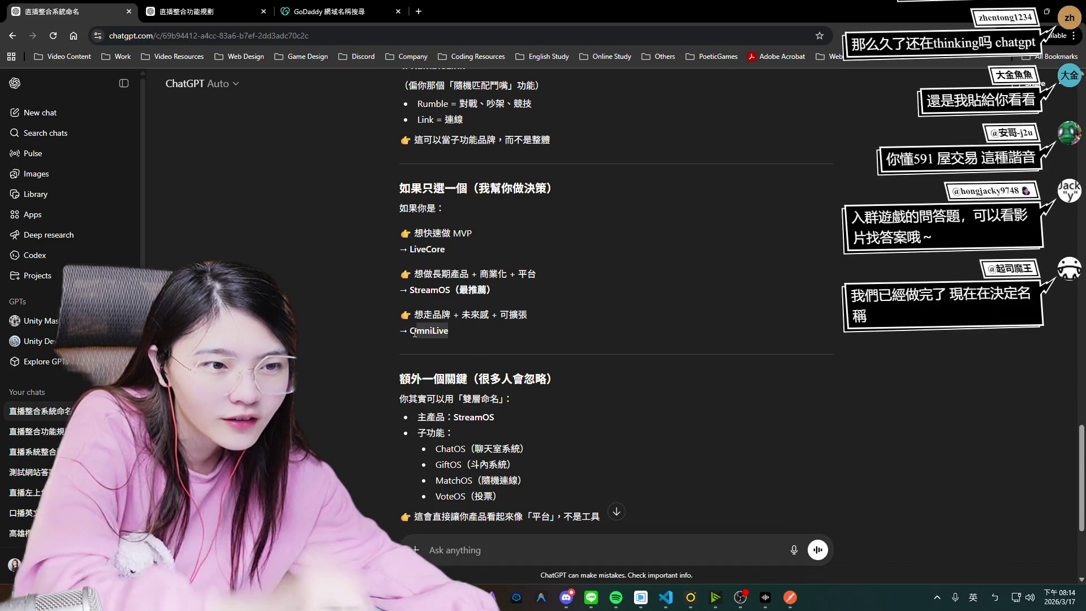
click(626, 334)
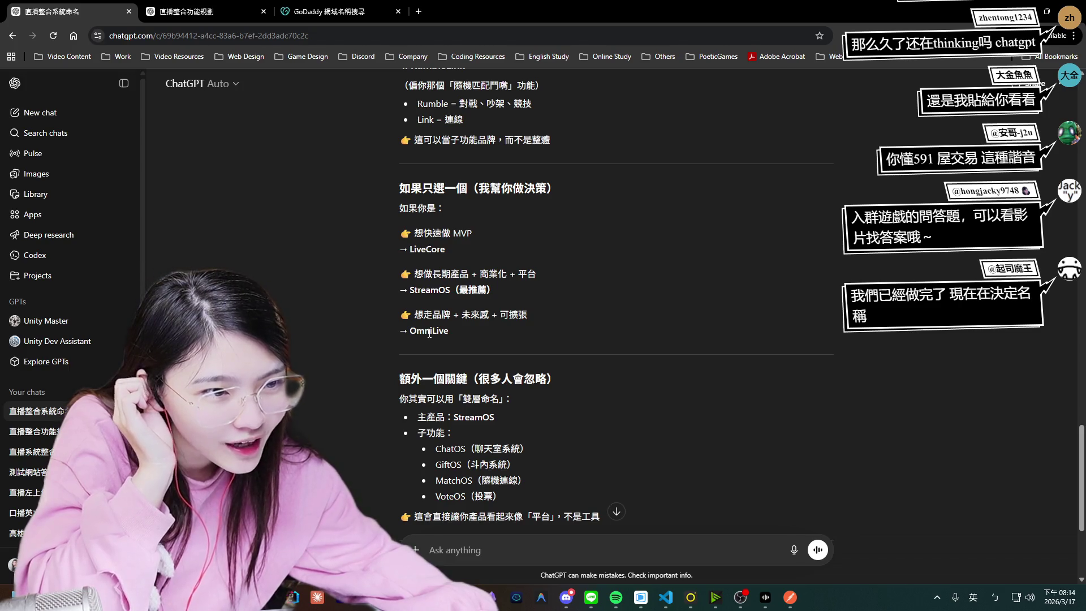
scroll(429, 334, up, 1)
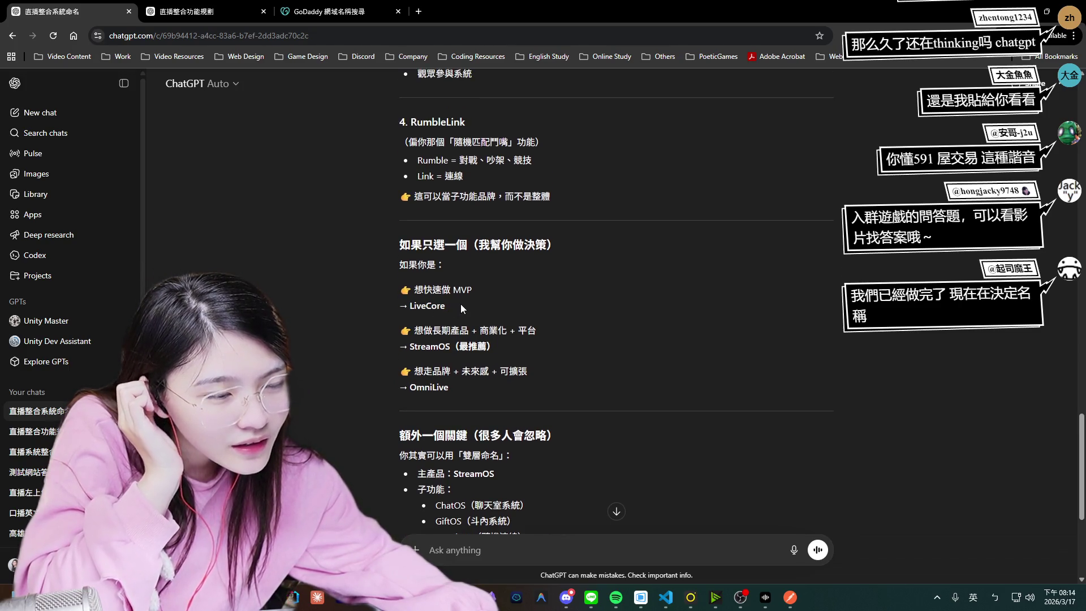
Search OmniLive on GoDaddy: omnilive.com is taken, omnilive.net offered at NT$1.
click(361, 13)
click(272, 108)
key(ctrl+a)
key(ctrl+v)
key(Return)
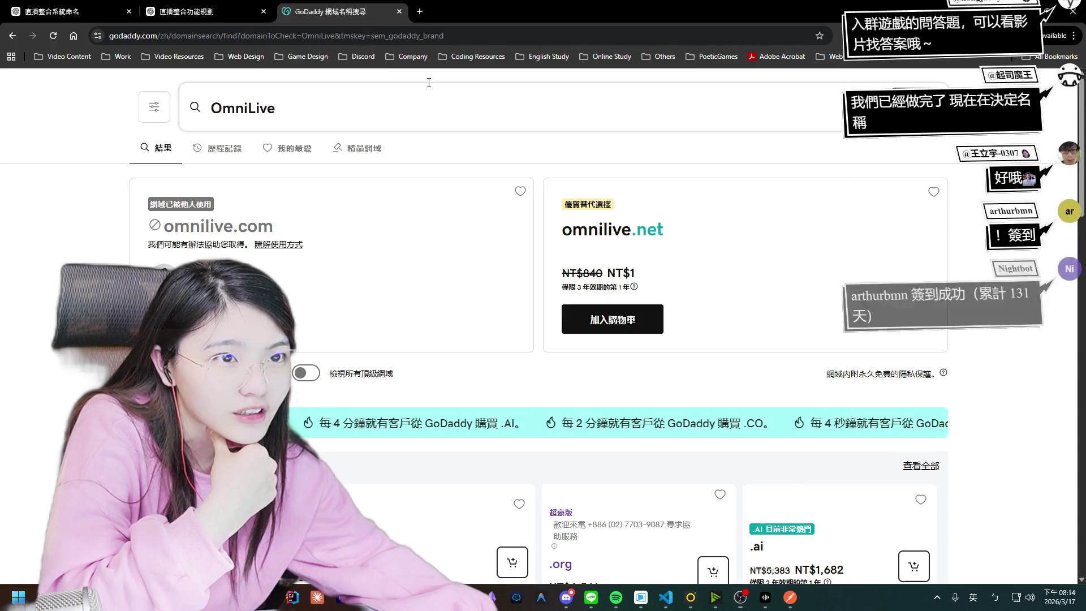
Re-search LiveCore in a detached GoDaddy window, then dock it back as the third tab.
drag(328, 11, 605, 91)
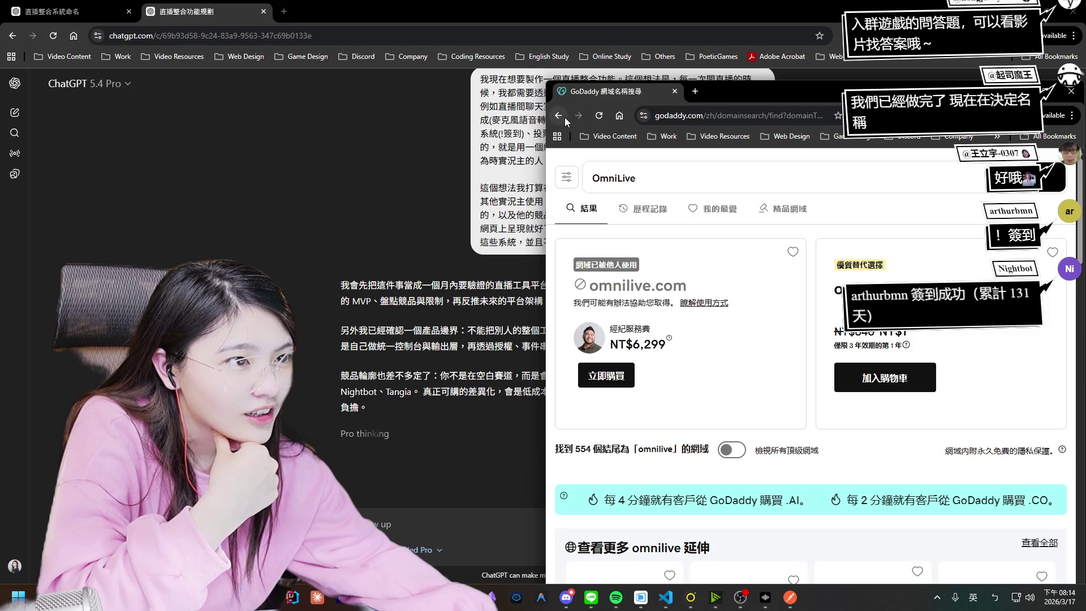
key(ctrl+a)
text(LiveCore)
key(Return)
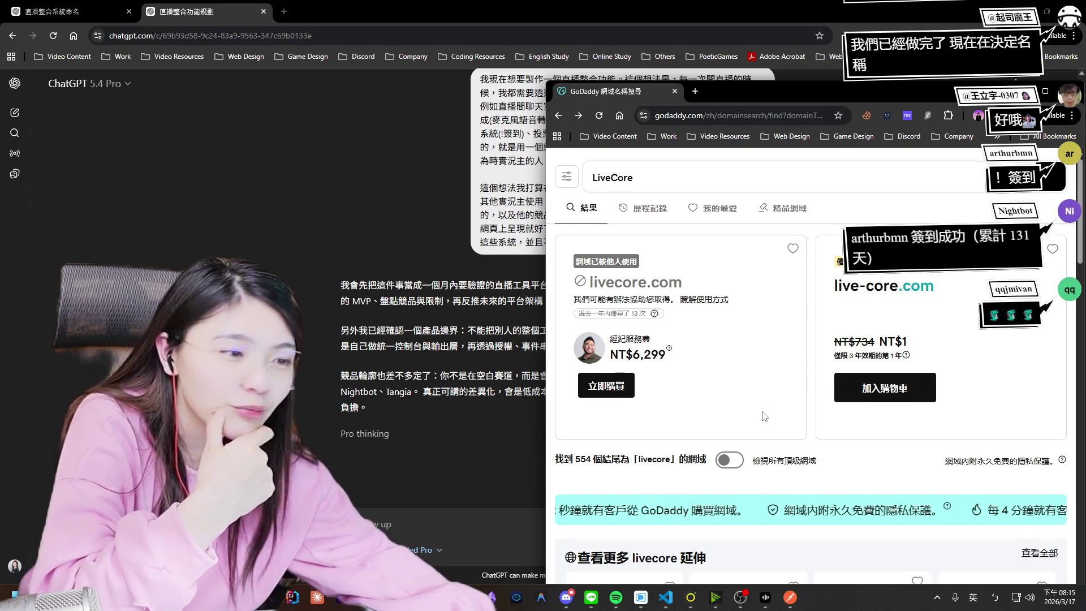
scroll(754, 425, down, 5)
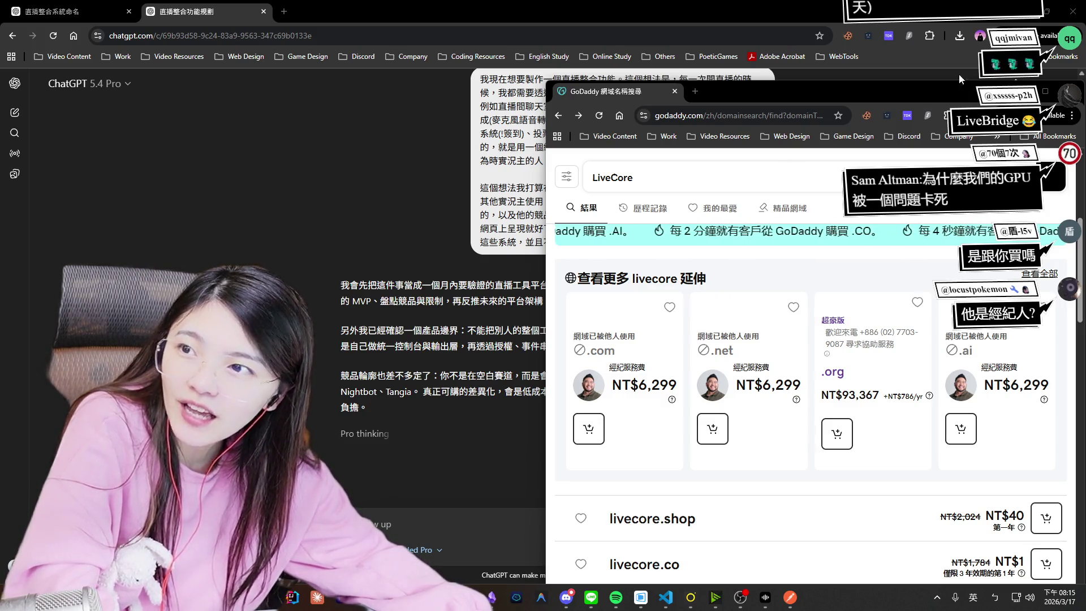
mouse_move(616, 91)
mouse_down()
mouse_move(569, 22)
mouse_move(334, 11)
mouse_up()
key(ctrl+a)
Check LiveBridge: livebridge.com is premium at NT$6,035,476; then return to LiveCore results.
text(LiveBridge)
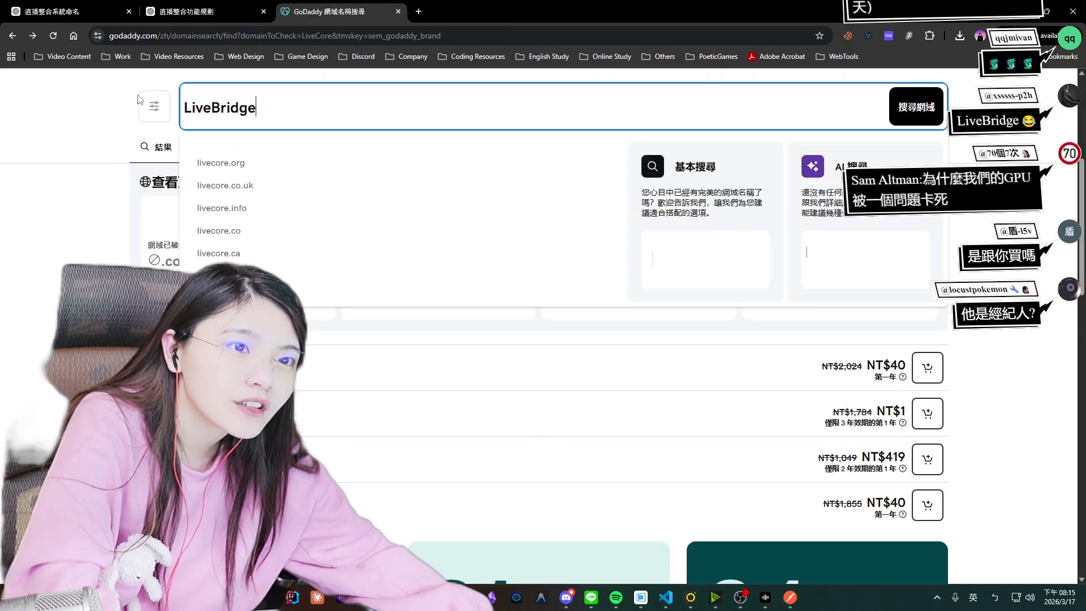
key(Return)
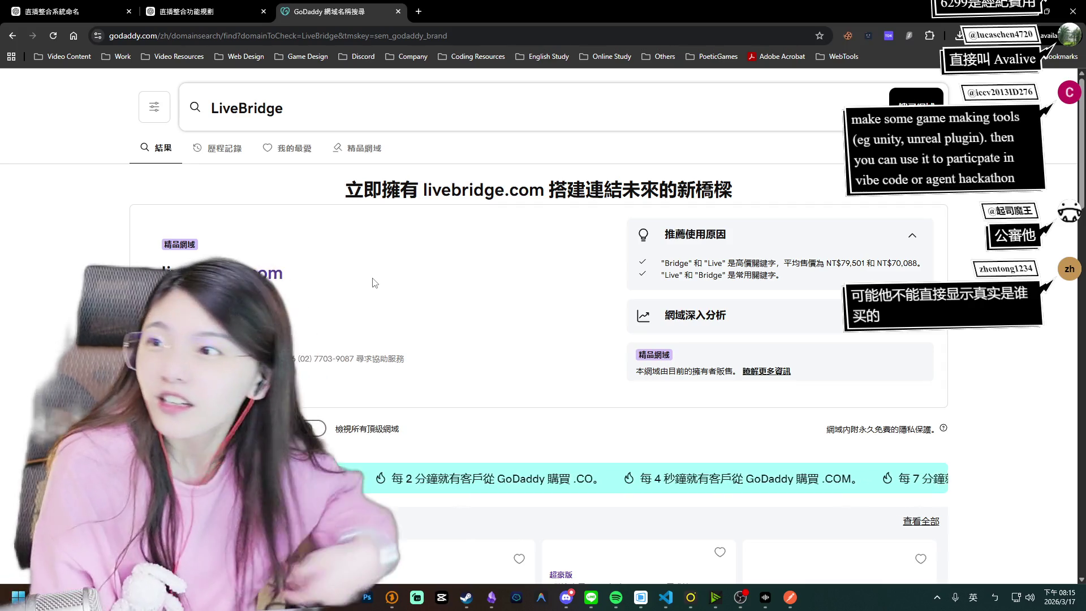
mouse_move(328, 12)
mouse_down()
mouse_move(464, 71)
mouse_move(526, 56)
mouse_up()
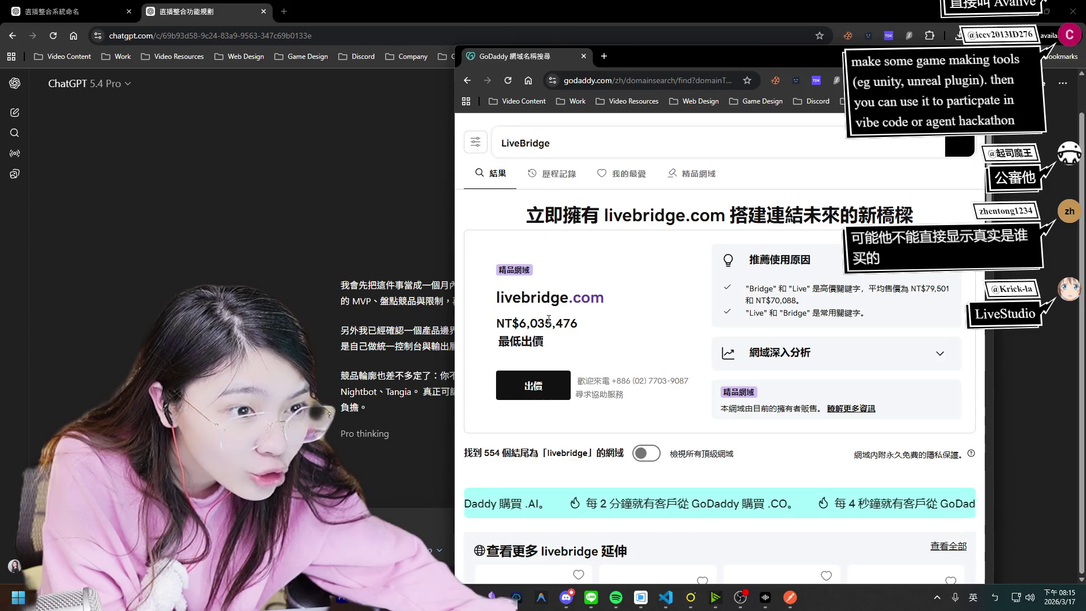
drag(544, 322, 588, 328)
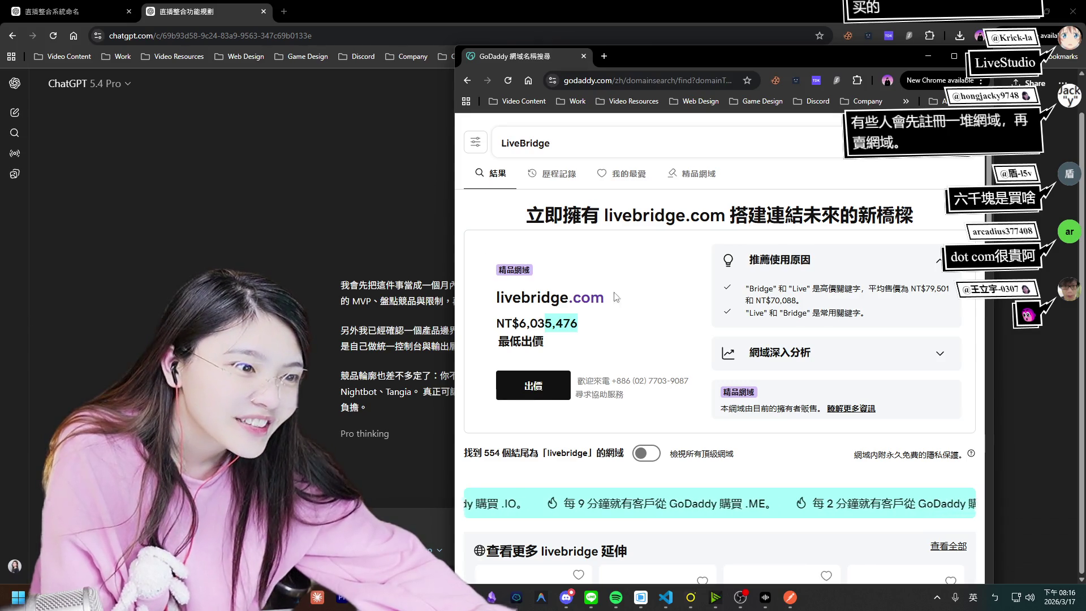
scroll(577, 303, down, 4)
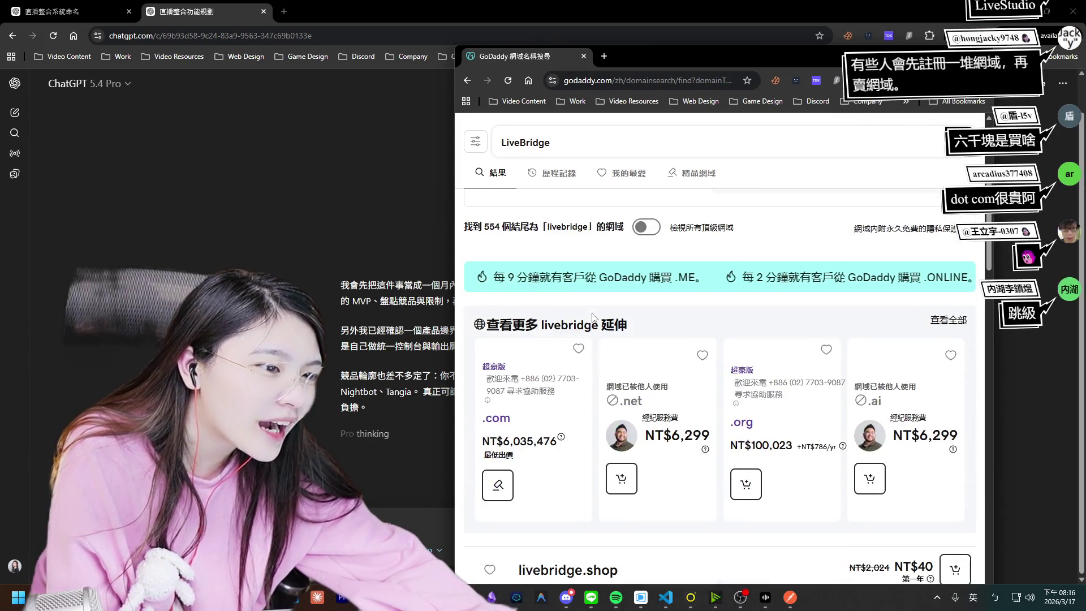
scroll(553, 218, up, 4)
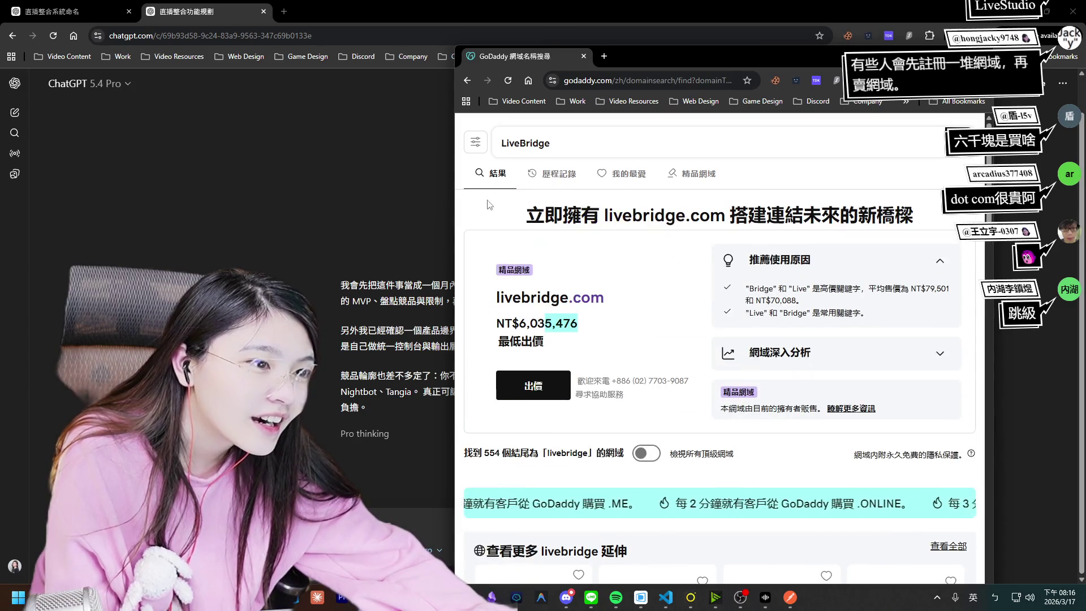
click(467, 80)
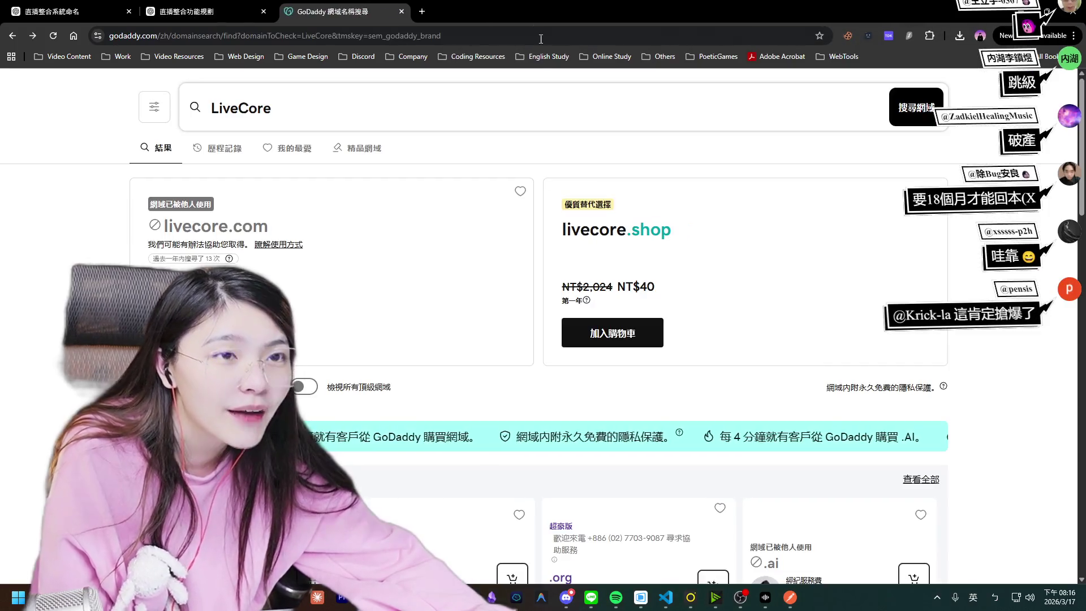
Dock GoDaddy back into the main browser and return to the finished ChatGPT planning answer.
drag(543, 60, 333, 11)
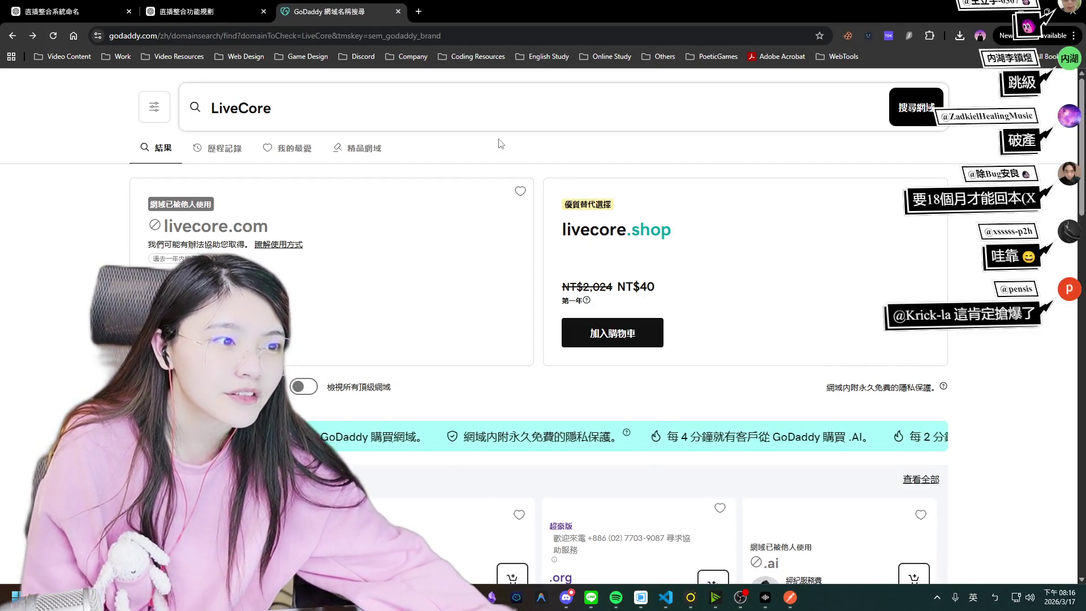
click(497, 102)
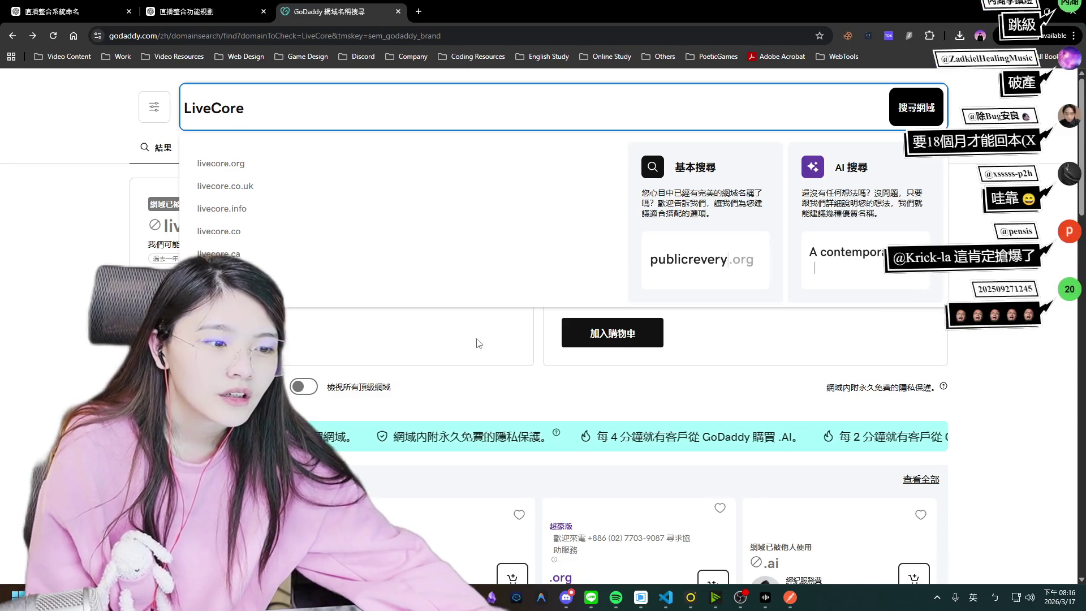
scroll(450, 320, down, 15)
scroll(451, 325, up, 10)
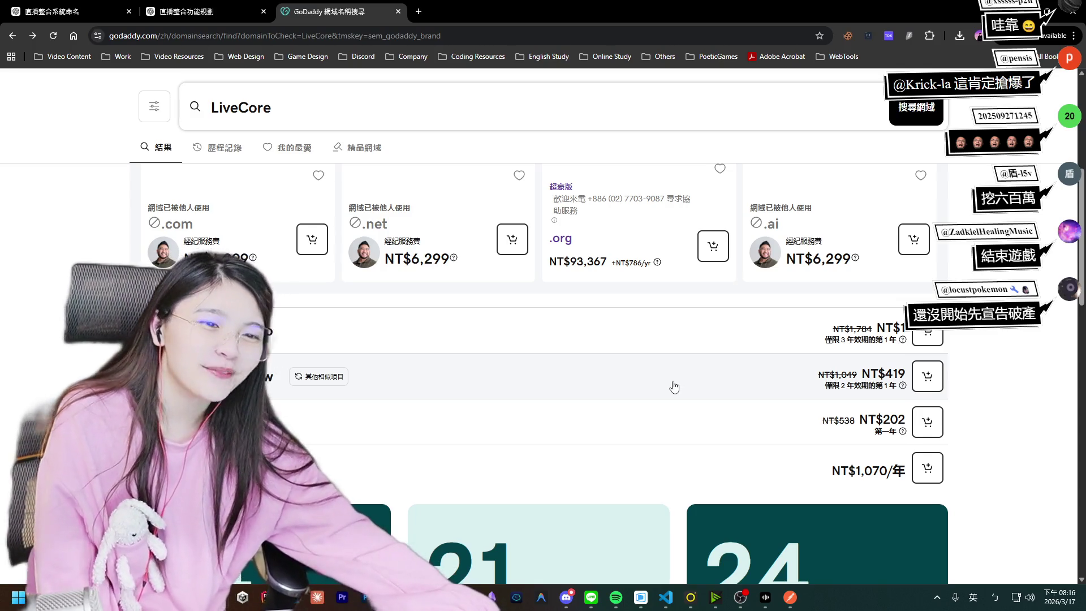
click(187, 11)
scroll(470, 361, up, 5)
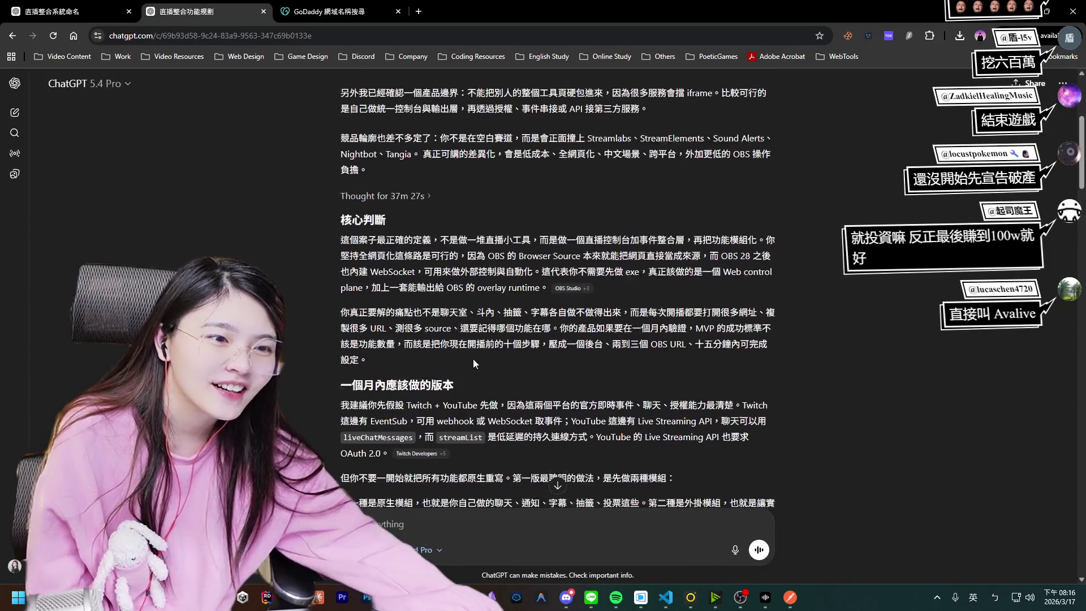
scroll(351, 294, down, 4)
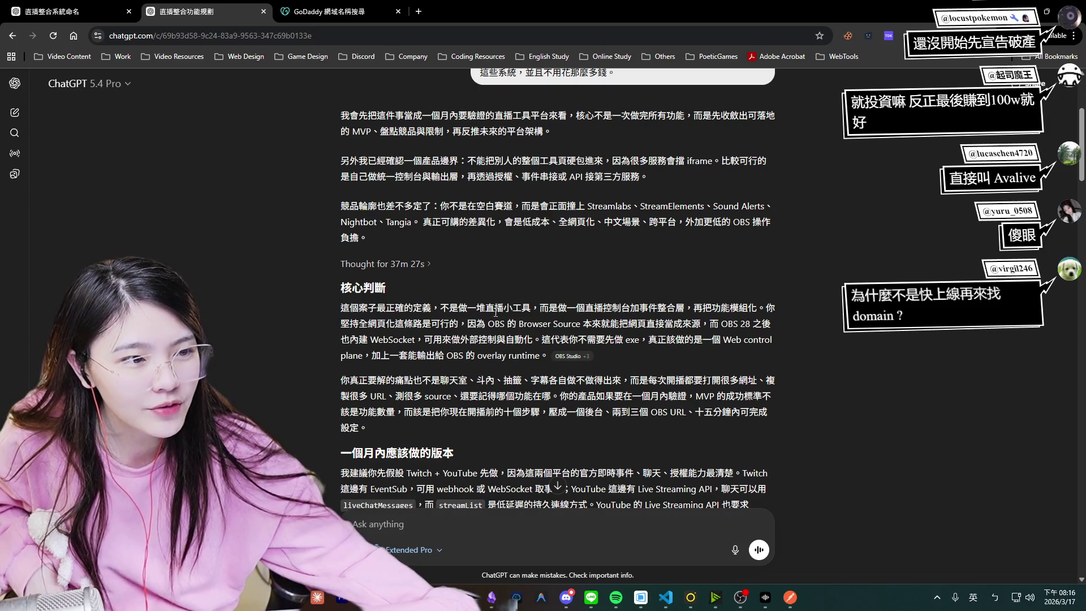
drag(558, 308, 630, 309)
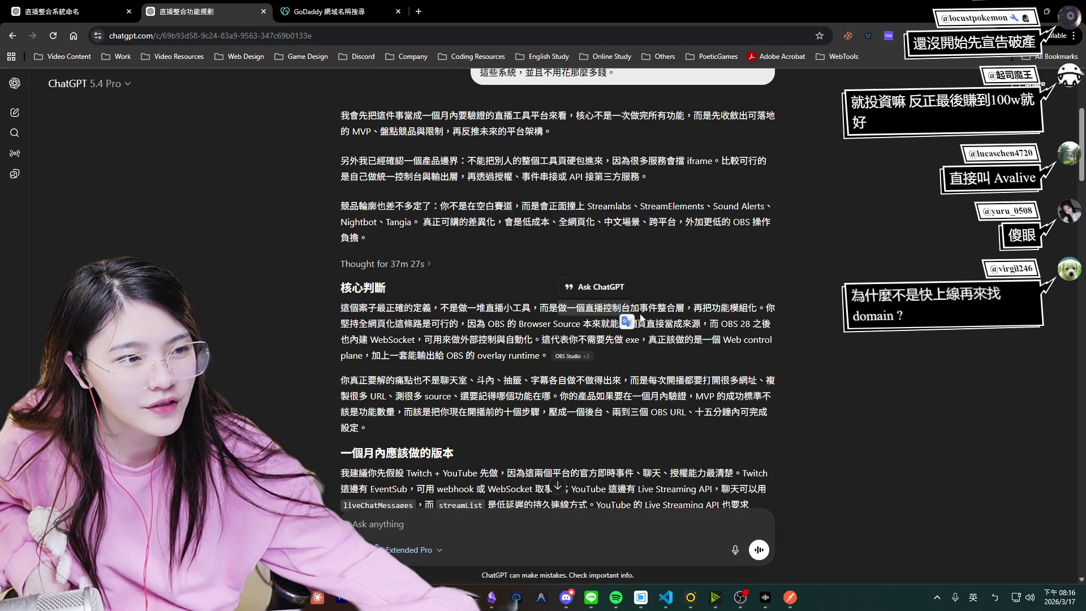
scroll(648, 321, down, 1)
click(641, 261)
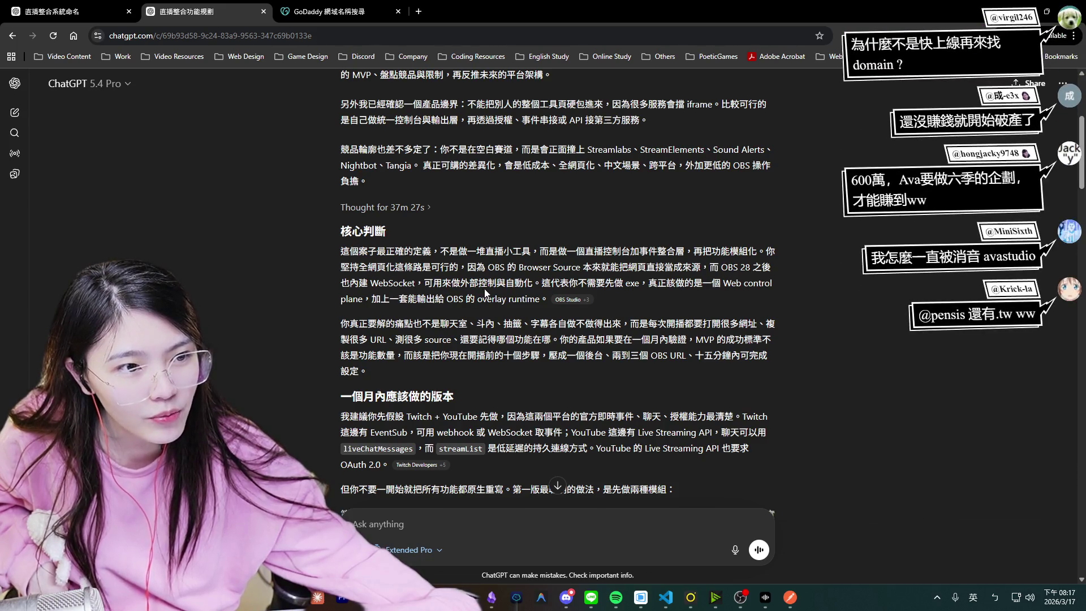
drag(755, 271, 722, 269)
click(737, 270)
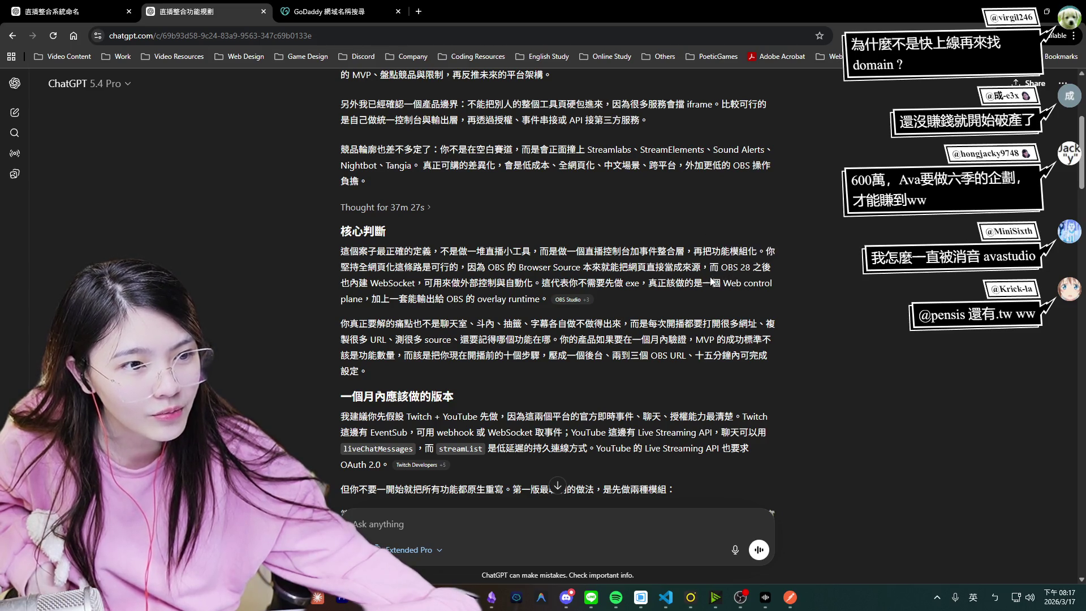
drag(496, 283, 531, 283)
click(621, 286)
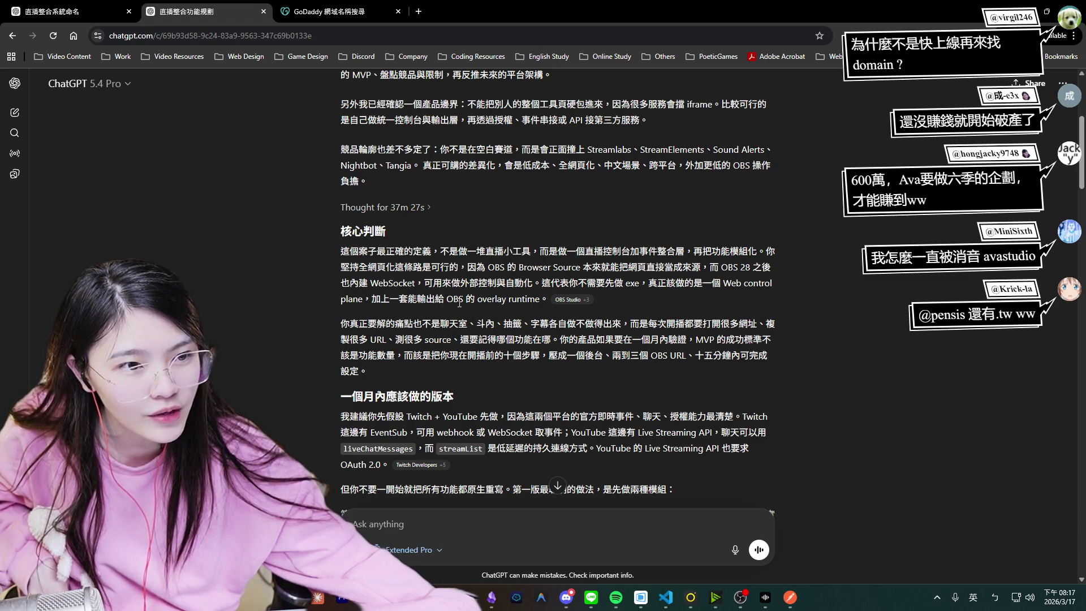
mouse_move(576, 304)
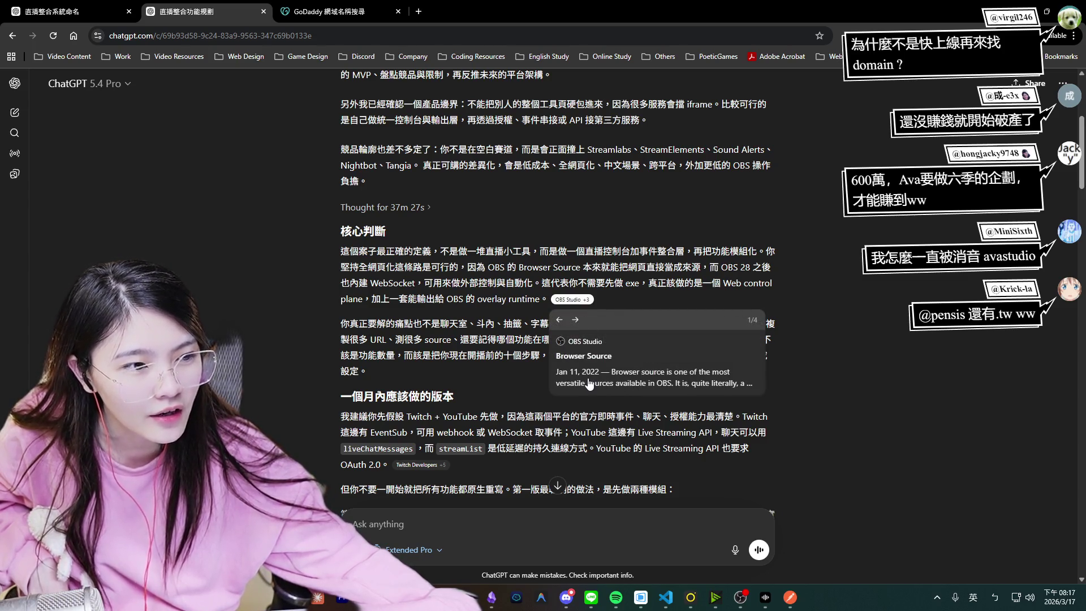
scroll(380, 277, down, 1)
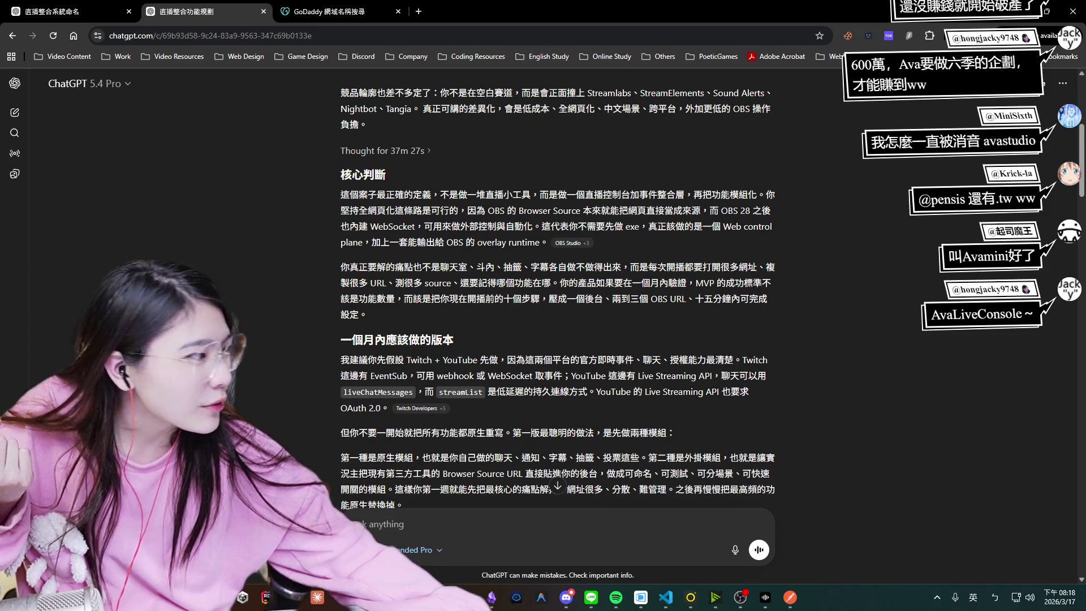
scroll(396, 323, down, 1)
drag(357, 304, 419, 305)
click(547, 318)
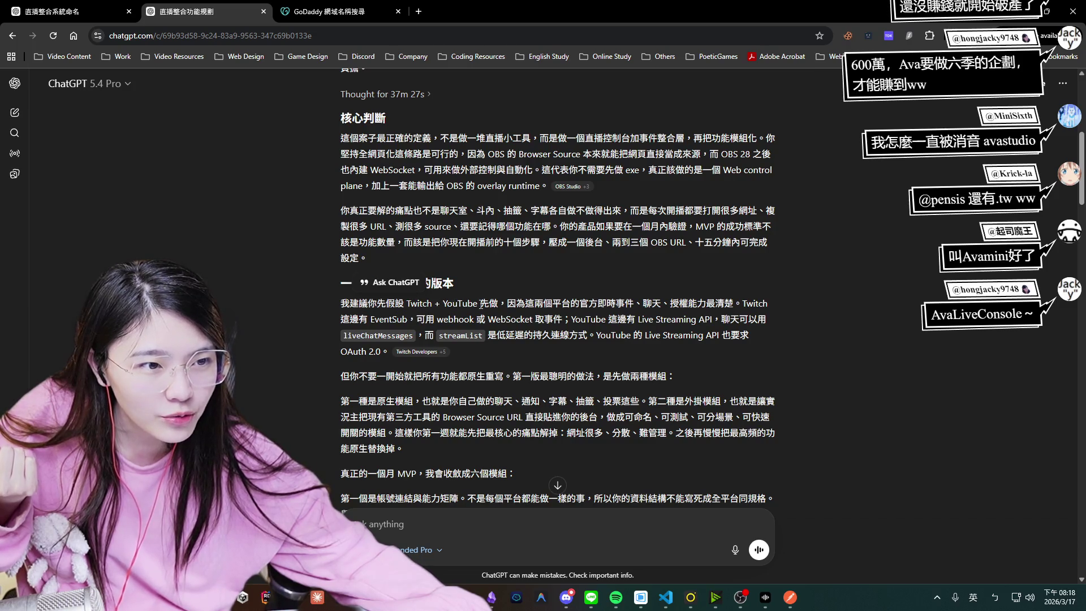
drag(583, 300, 589, 302)
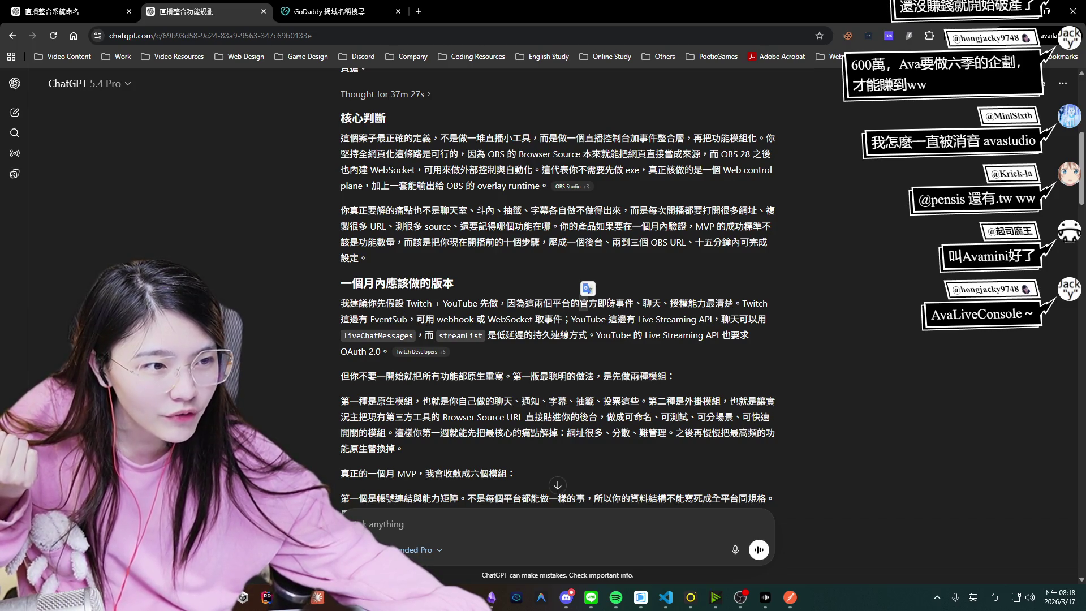